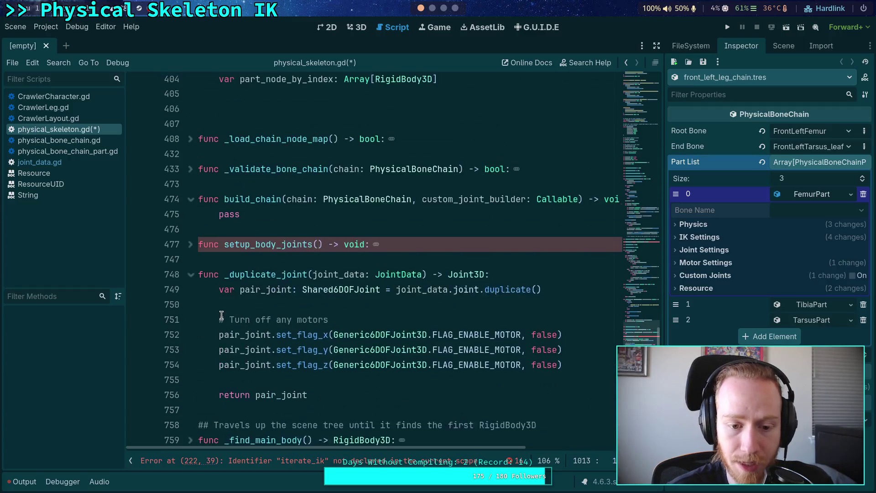
Step: Unfold setup_body_joints and jump down to its joint-priority loop
click(190, 248)
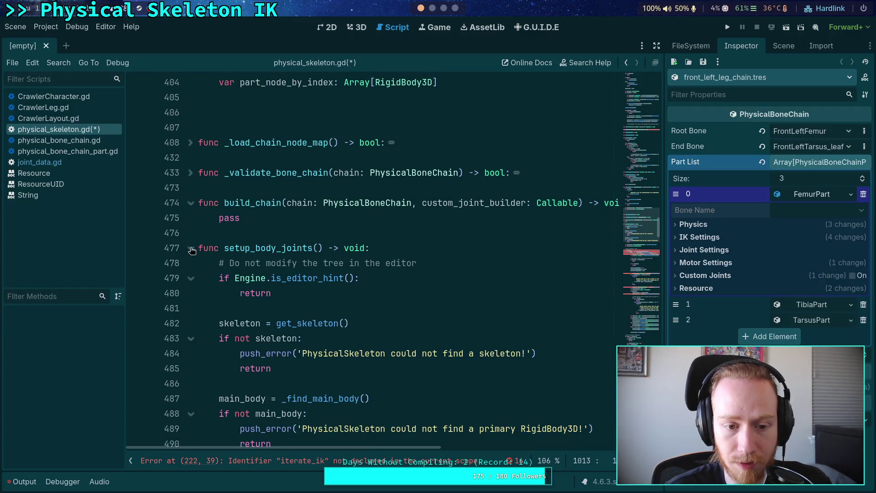
click(640, 322)
scroll(639, 327, down, 15)
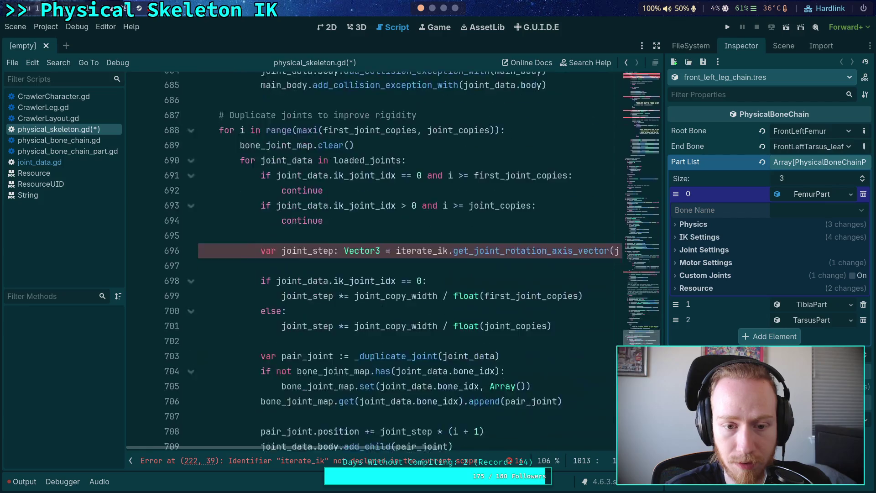
scroll(411, 296, up, 1)
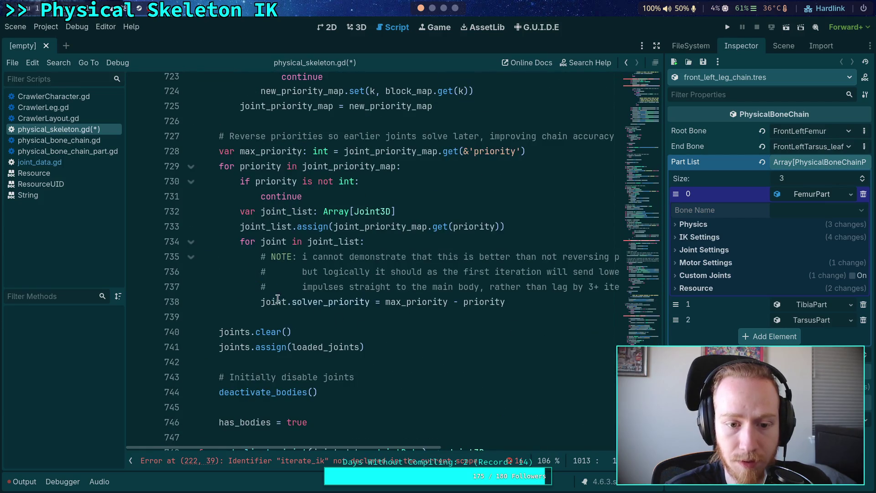
Step: Highlight the uses of priority, joint_list and max_priority in the solver-priority loop
double_click(262, 165)
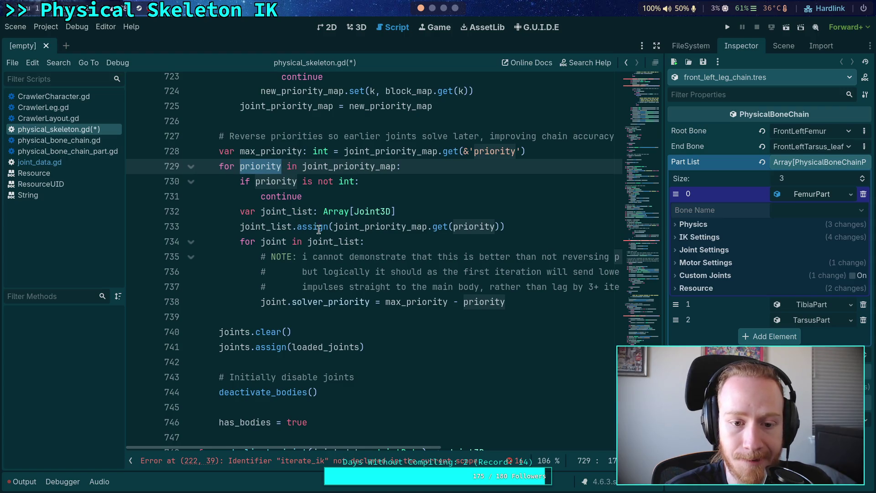
double_click(274, 211)
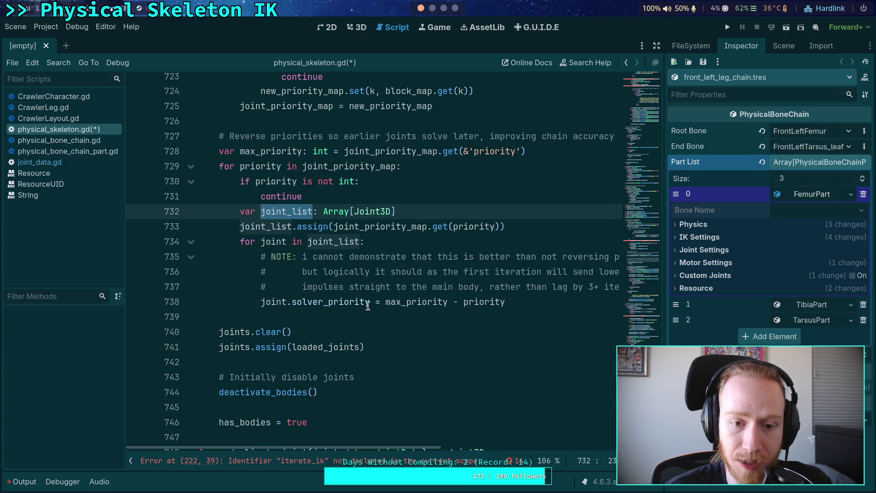
double_click(470, 301)
double_click(395, 301)
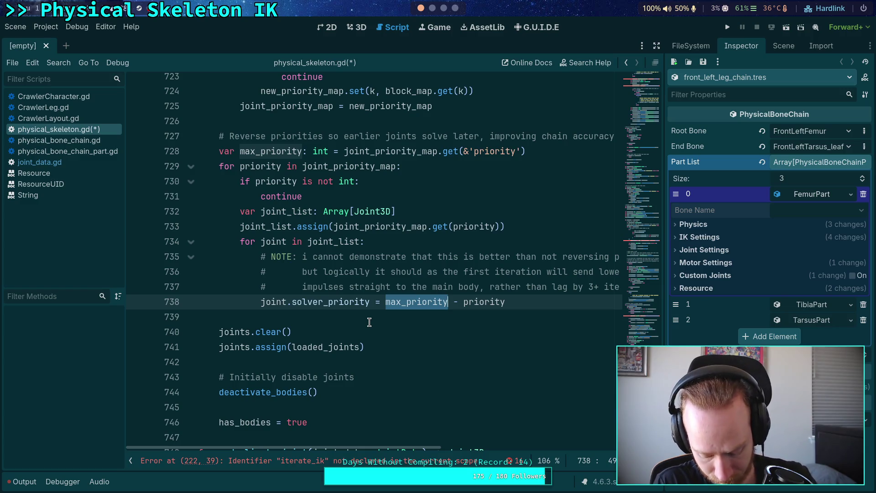
click(362, 316)
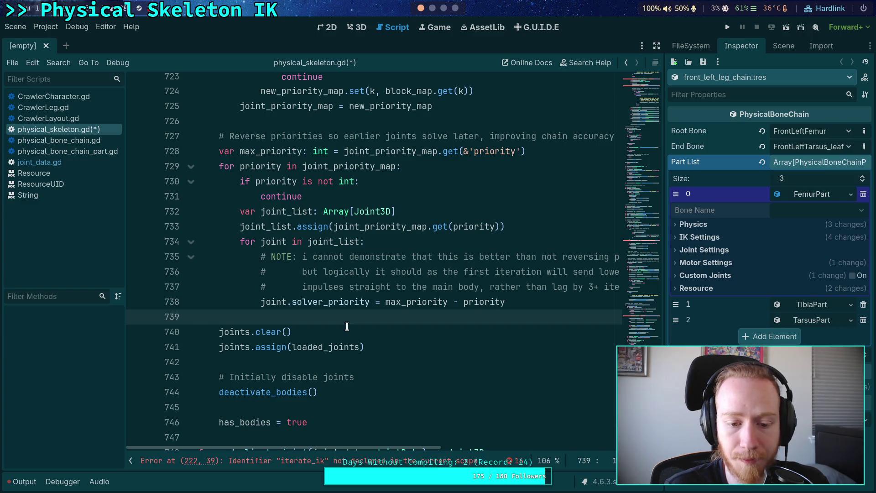
scroll(346, 326, up, 1)
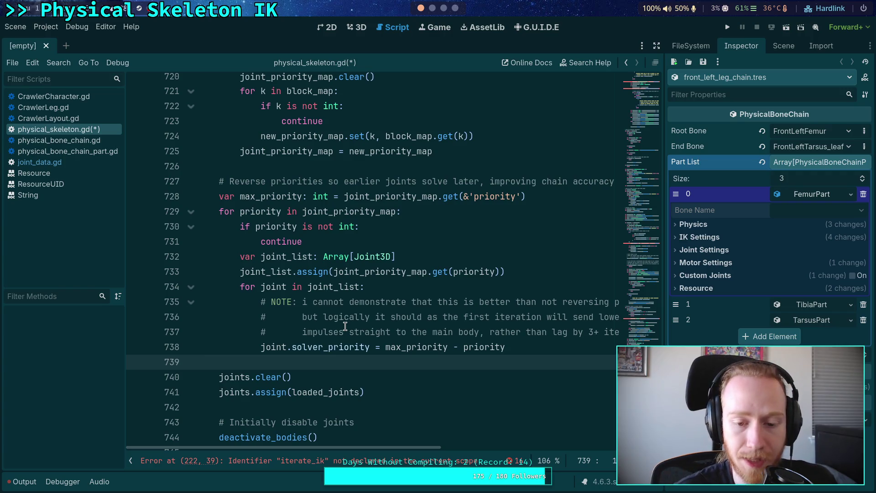
Step: Look through CrawlerLayout.gd, physical_skeleton.gd and joint_data.gd, settling on physical_bone_chain.gd
click(91, 140)
click(82, 116)
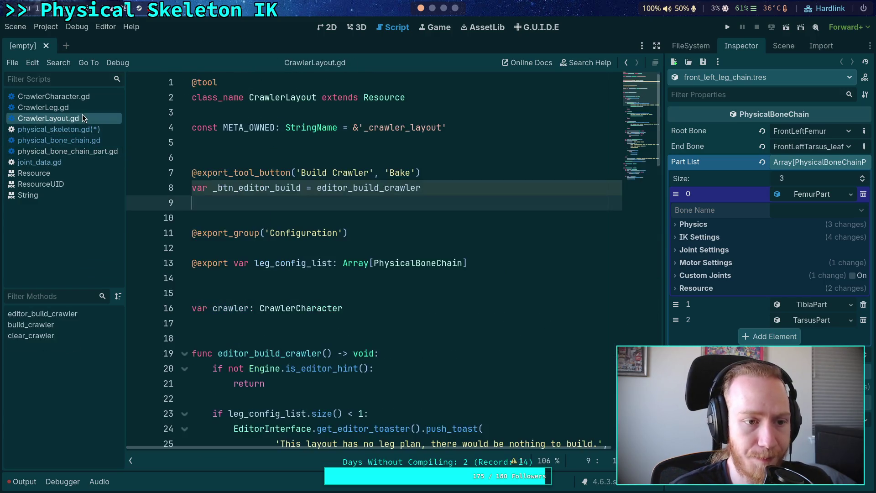
click(74, 131)
click(62, 163)
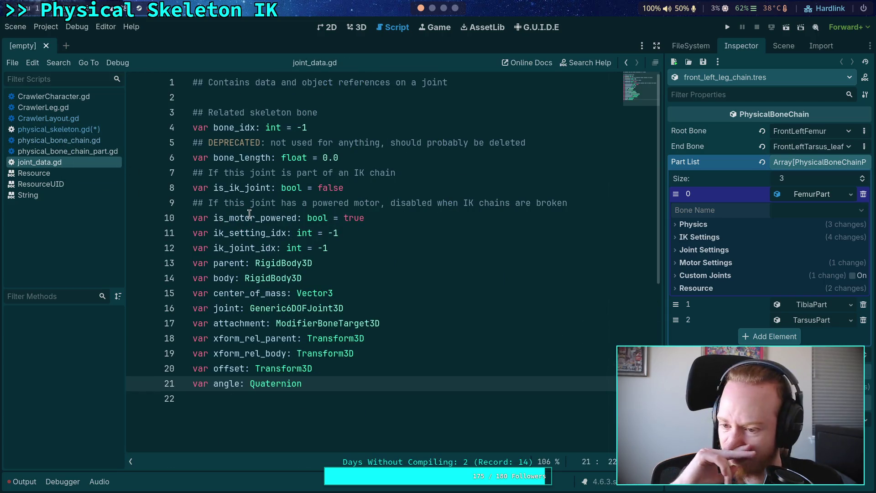
click(87, 137)
click(72, 132)
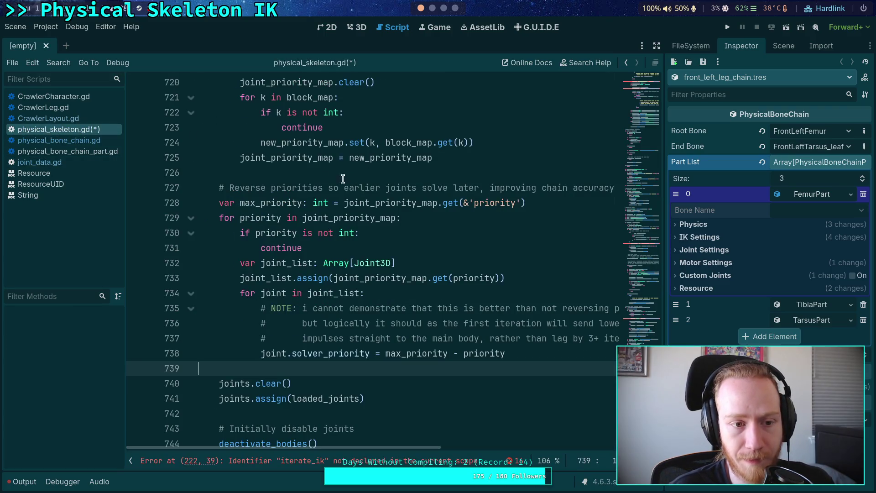
click(72, 140)
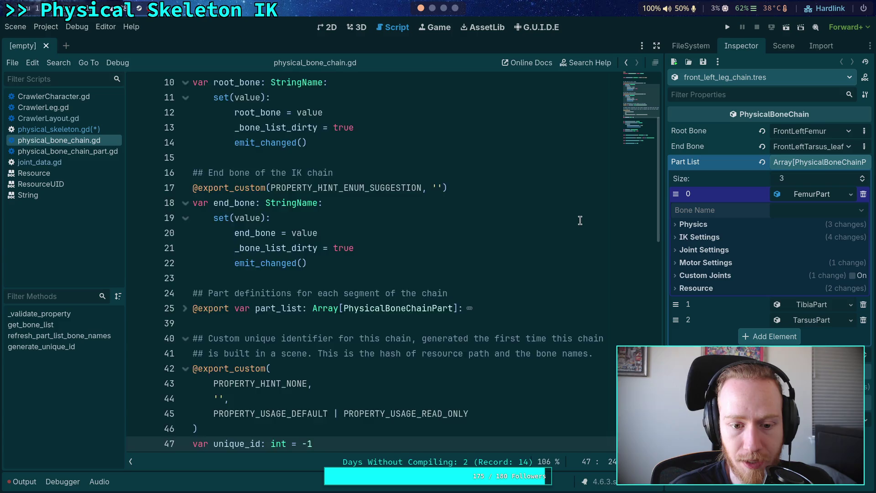
Step: Review physical_bone_chain.gd's root_bone, end_bone and part_list exported properties
scroll(589, 208, down, 10)
click(635, 114)
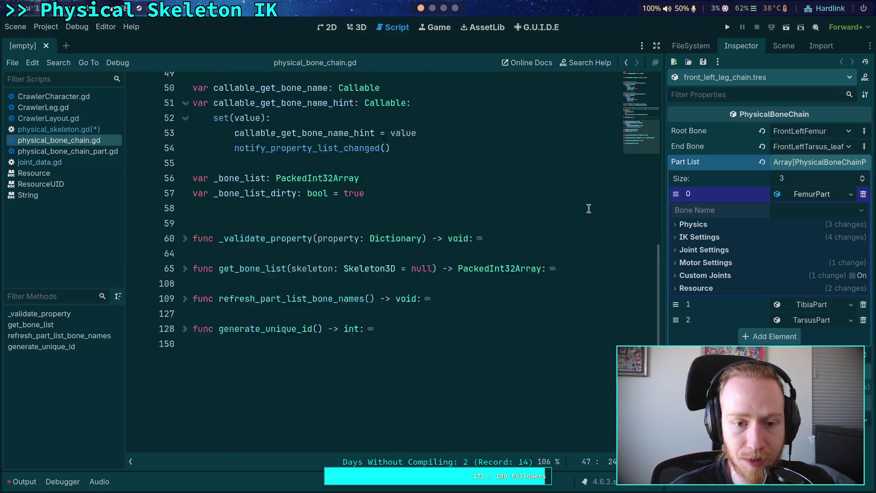
scroll(635, 113, up, 5)
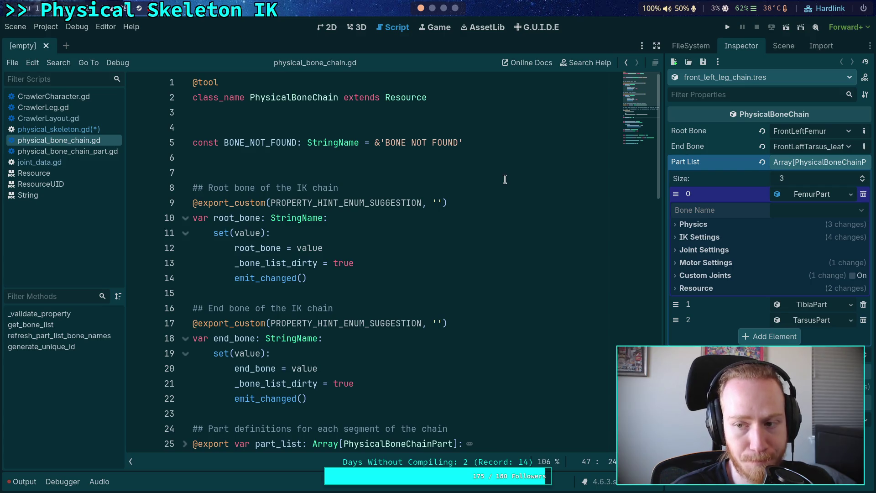
scroll(539, 180, down, 4)
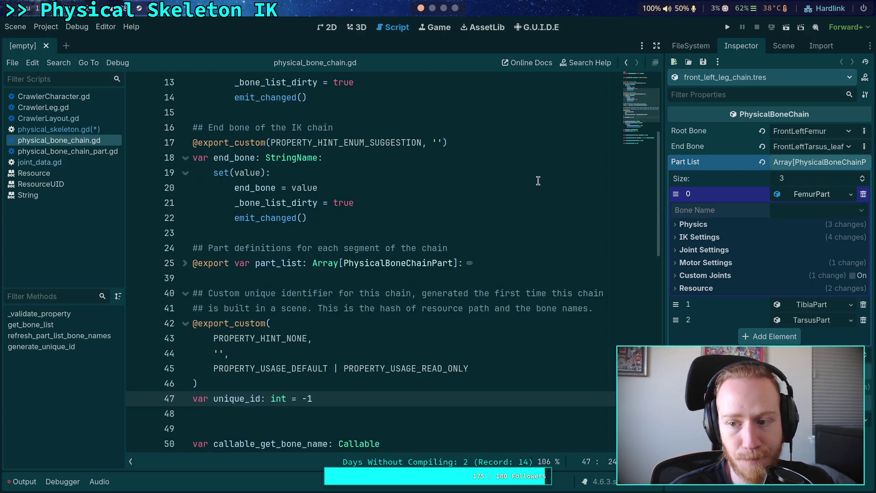
scroll(538, 181, down, 9)
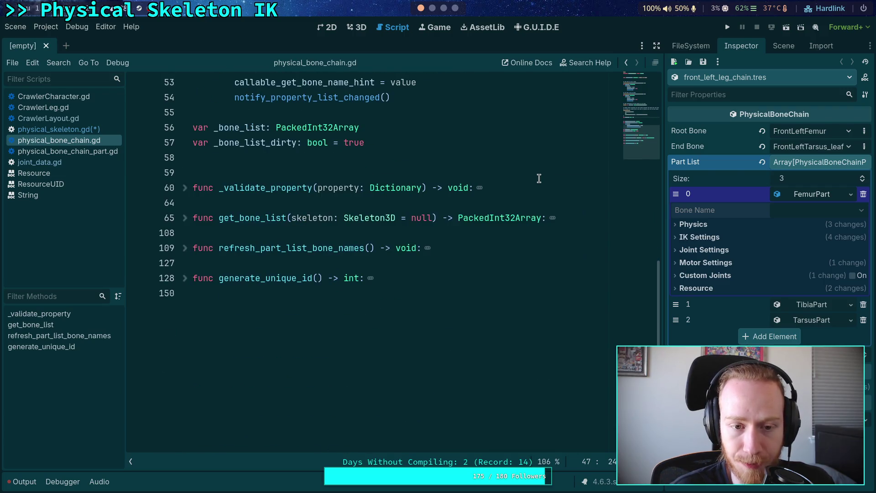
scroll(539, 178, up, 1)
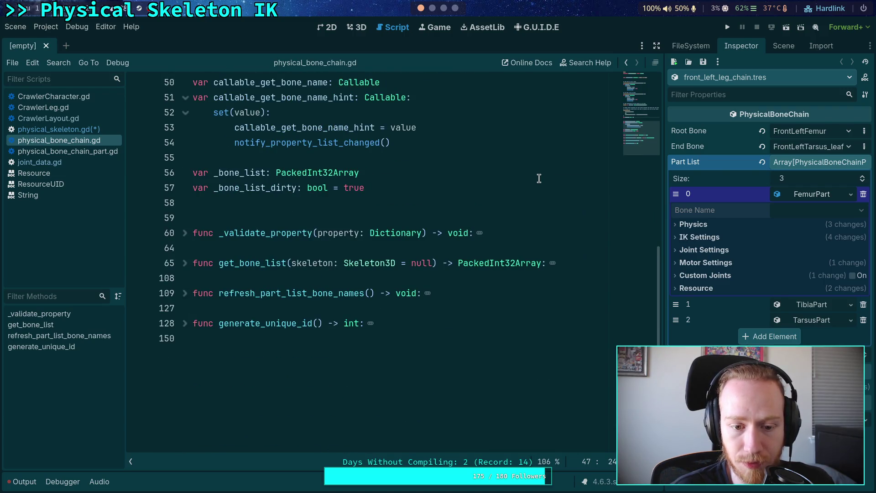
scroll(538, 177, up, 15)
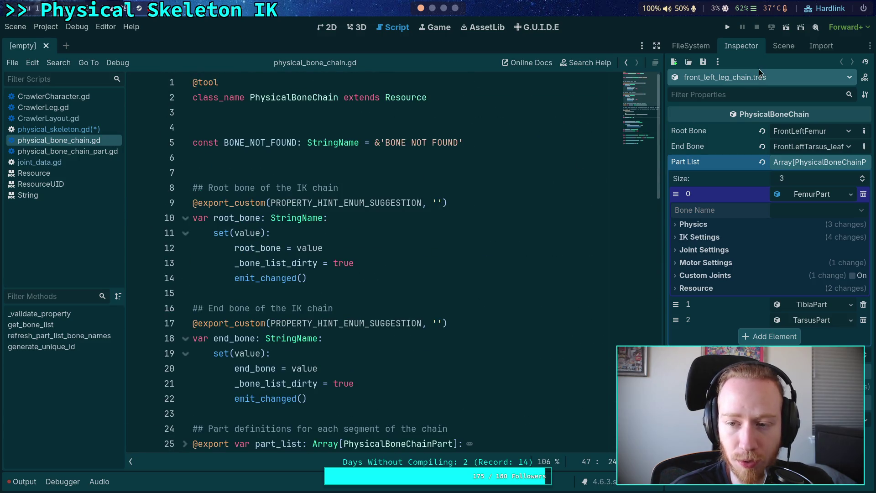
Step: Show the FileSystem dock with the physical_skeleton addon folder and widen it slightly
click(770, 44)
click(691, 46)
drag(662, 176, 645, 172)
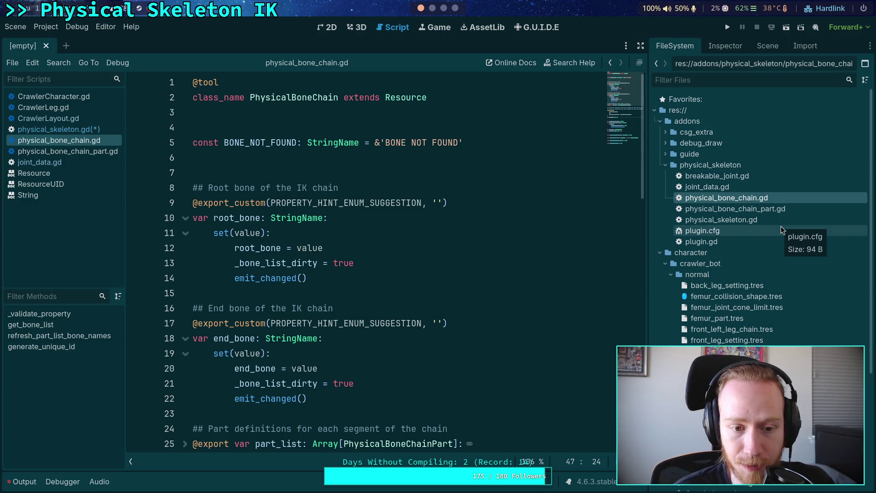
Step: Browse physical_skeleton.gd via the minimap to the build_chain stub, caret on empty line 476
click(59, 129)
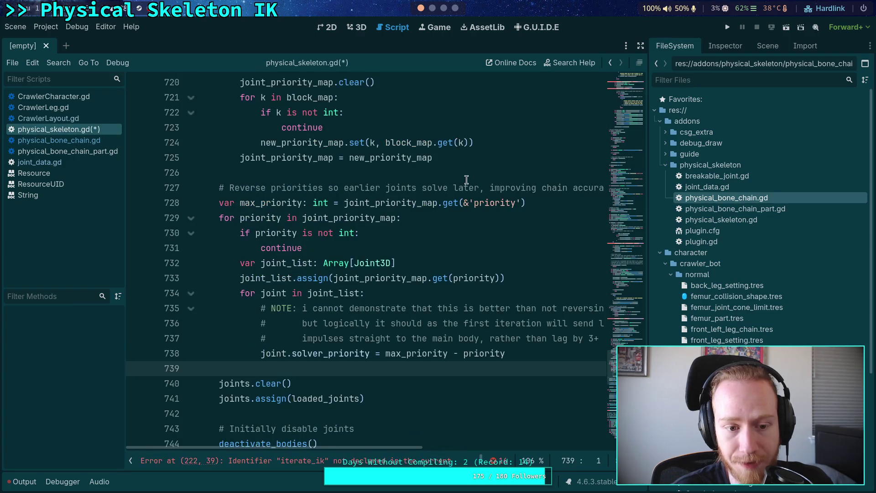
mouse_move(612, 363)
mouse_down()
mouse_move(611, 438)
mouse_move(612, 402)
mouse_up()
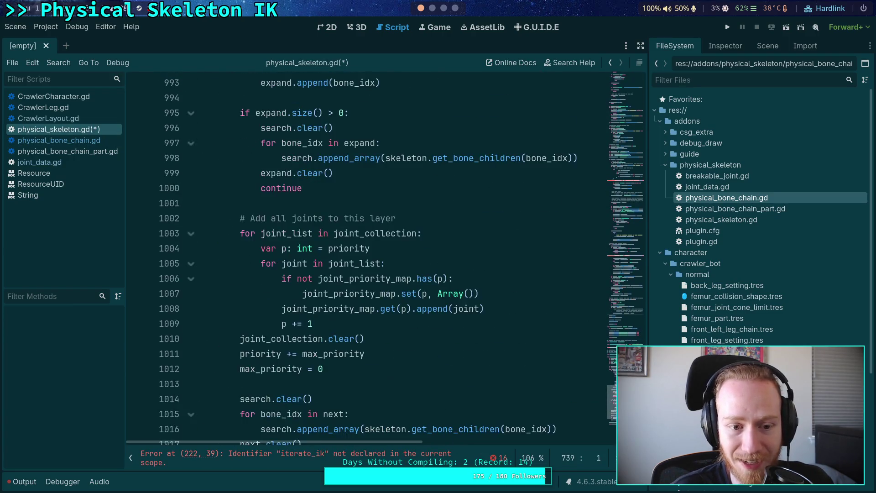
scroll(365, 255, down, 3)
drag(629, 352, 630, 340)
scroll(628, 340, up, 1)
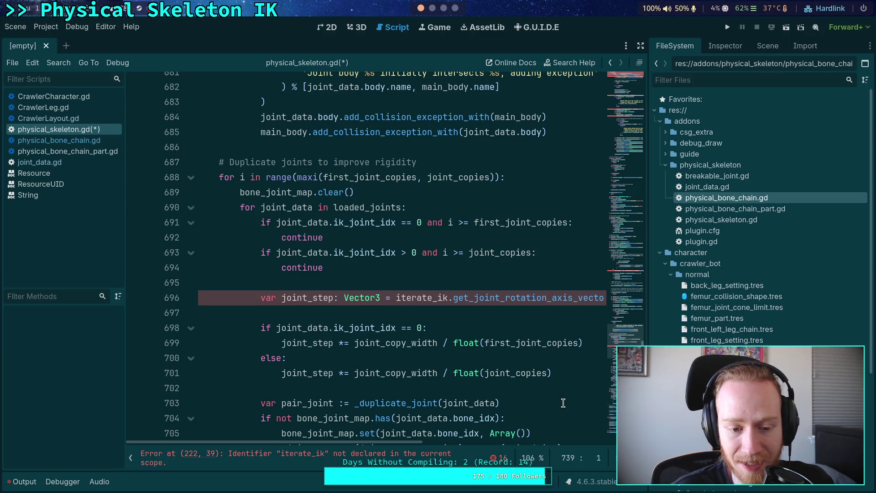
mouse_move(627, 335)
mouse_down()
mouse_move(627, 363)
mouse_move(639, 256)
mouse_up()
scroll(422, 212, up, 10)
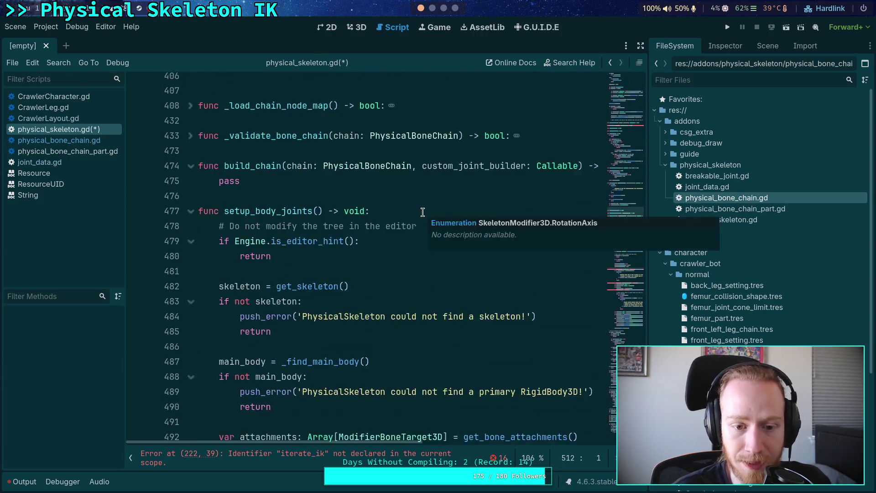
scroll(422, 212, up, 1)
click(304, 242)
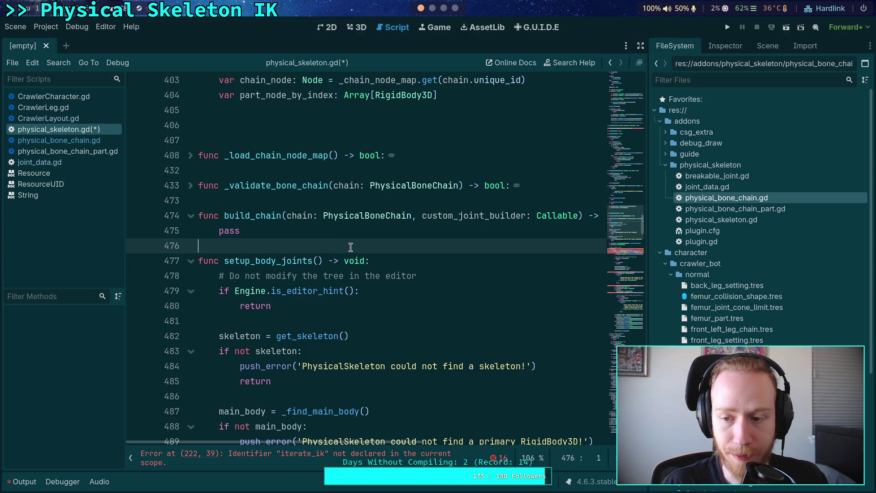
right_click(714, 165)
mouse_move(715, 177)
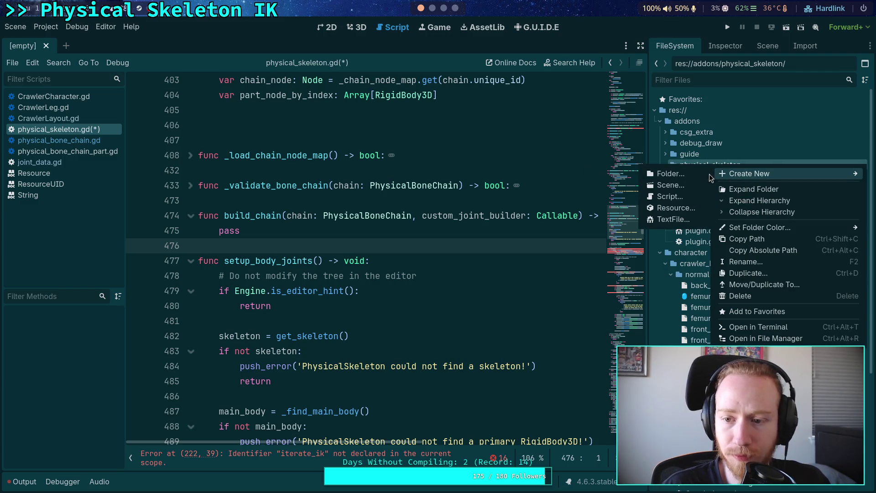
click(684, 197)
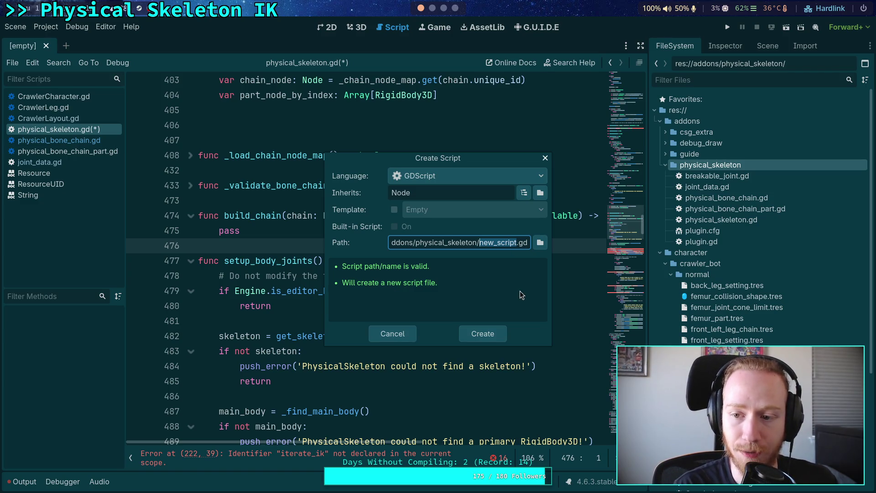
key(Escape)
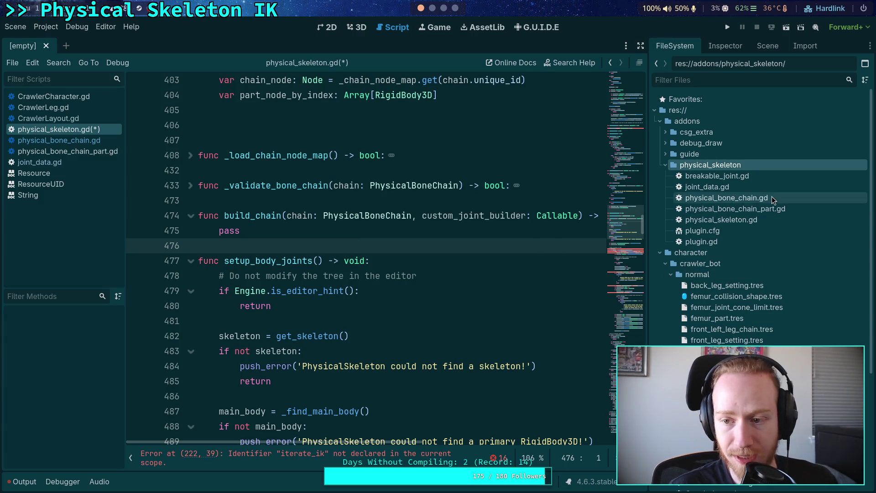
click(757, 200)
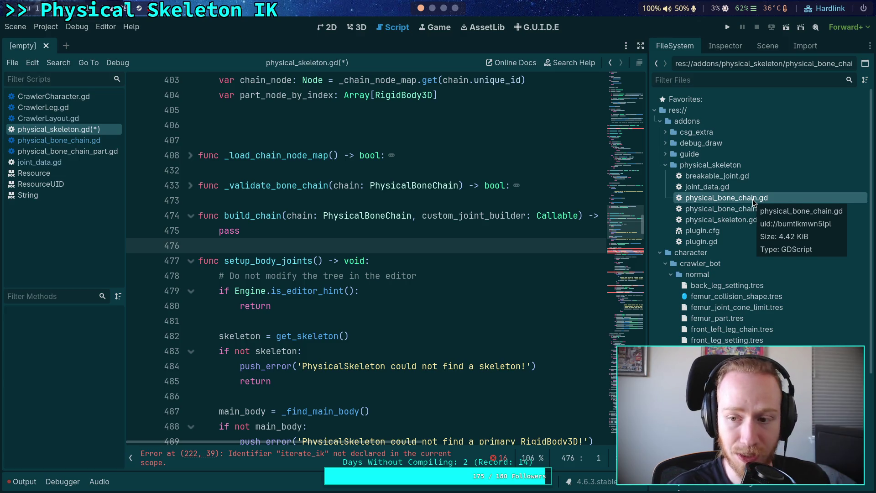
key(F2)
text(_res)
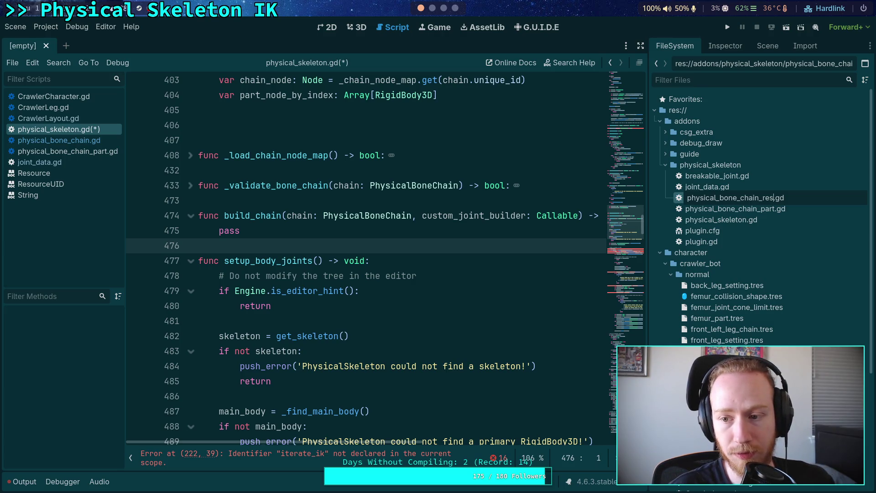
key(BackSpace)
key(BackSpace)
key(BackSpace)
key(Return)
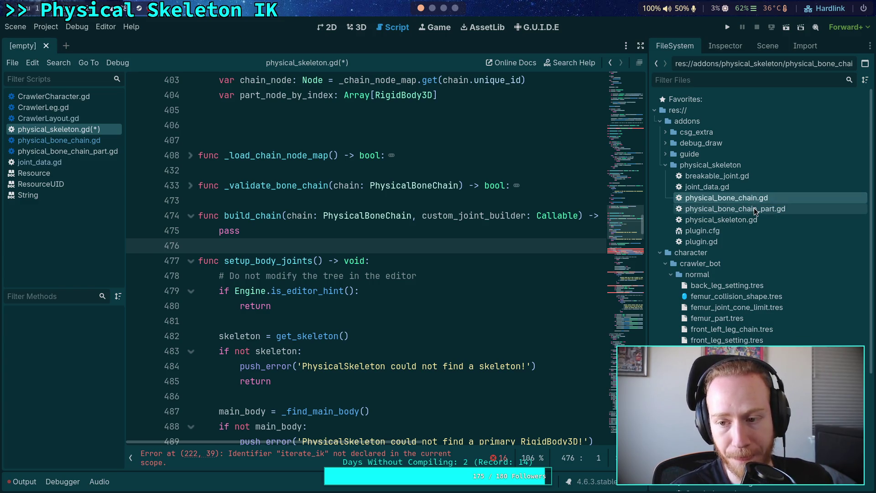
ctrl+click(456, 185)
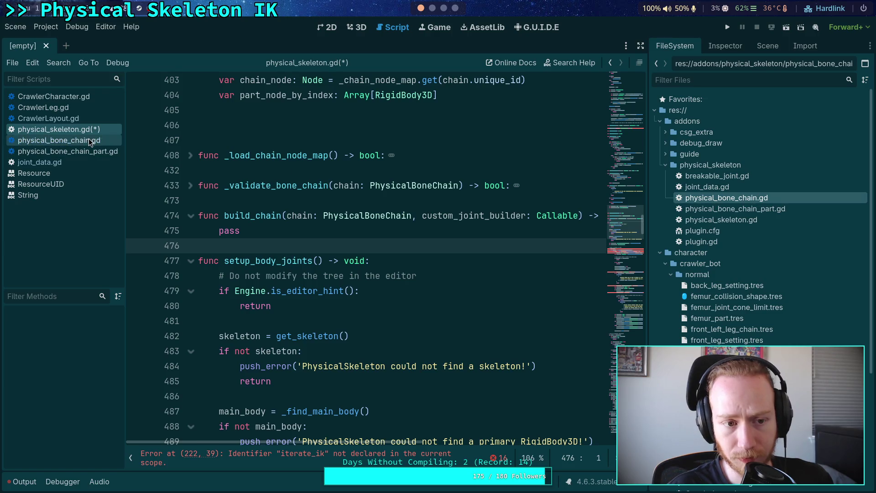
Step: Change the class_name to PhysicalBoneChainResource and save the script
click(335, 98)
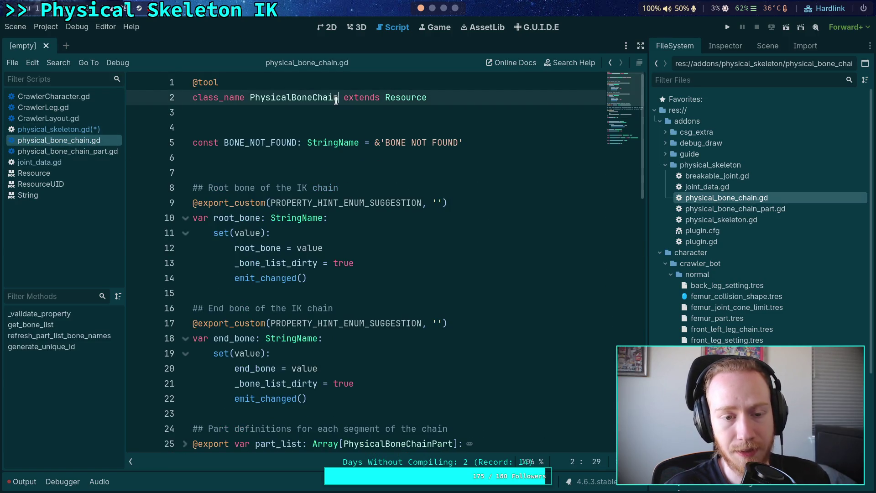
key(Right)
right_click(315, 97)
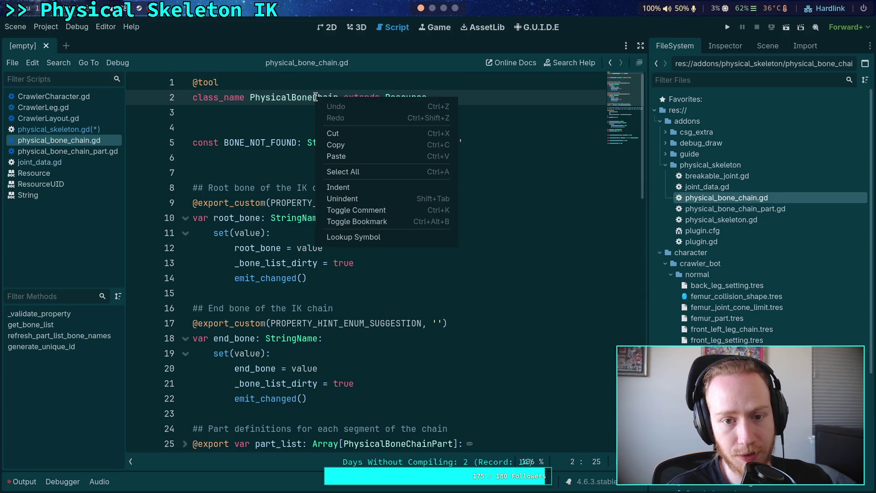
key(Escape)
click(338, 98)
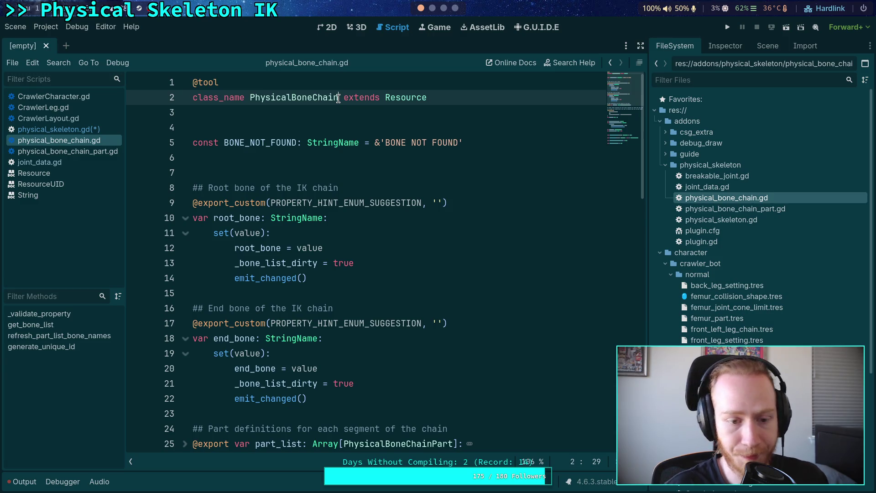
text(Resource)
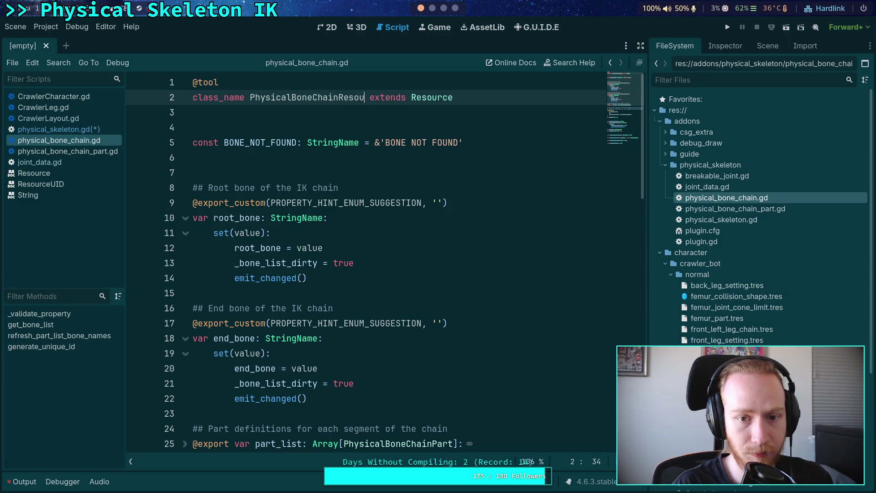
key(ctrl+s)
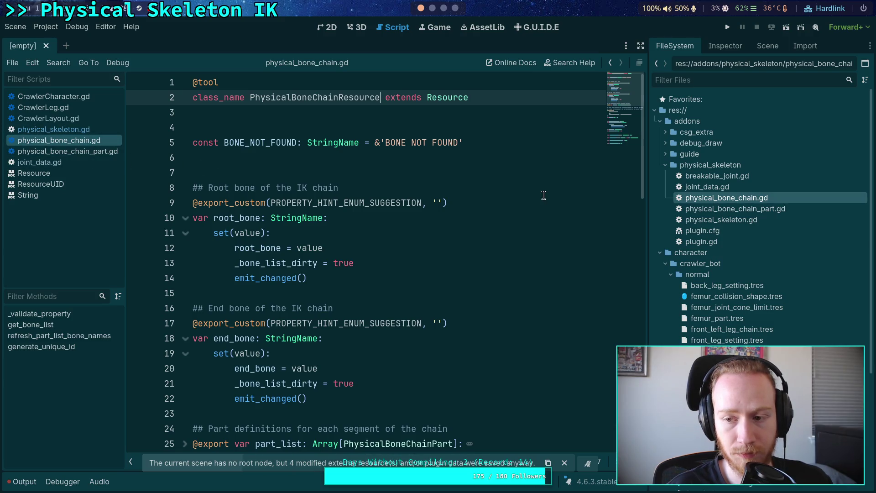
Step: Rename physical_bone_chain.gd to physical_bone_chain_resource.gd in the FileSystem dock
click(757, 201)
key(F2)
text(resource)
key(BackSpace)
key(BackSpace)
key(BackSpace)
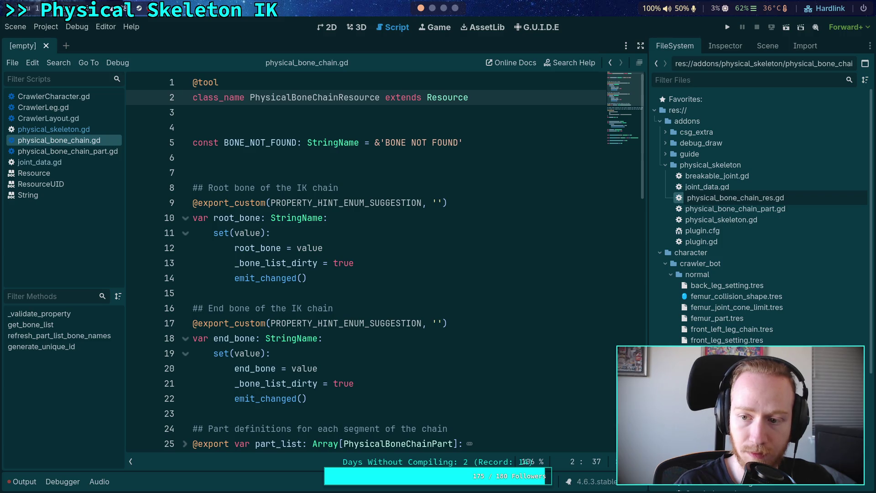
text(ource)
key(Return)
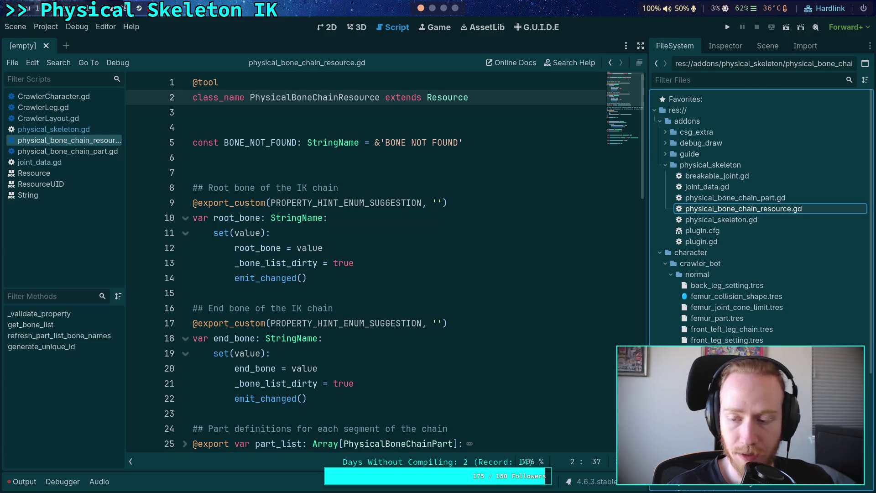
Step: Rename physical_bone_chain_part.gd to part_resource.gd
click(766, 201)
key(F2)
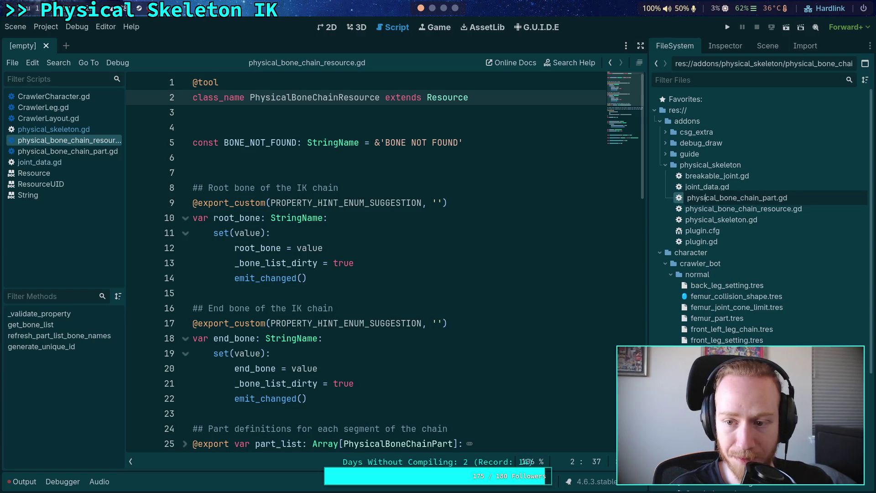
key(Delete)
key(Delete)
key(Delete)
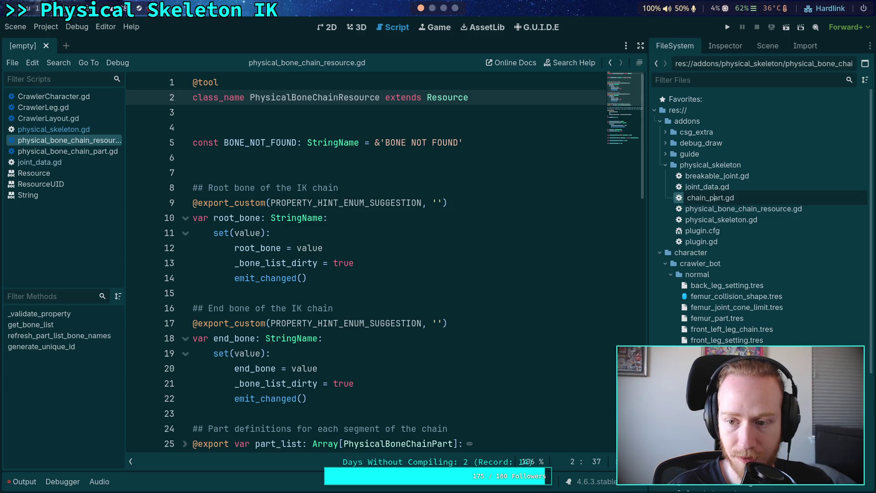
key(BackSpace)
key(BackSpace)
key(BackSpace)
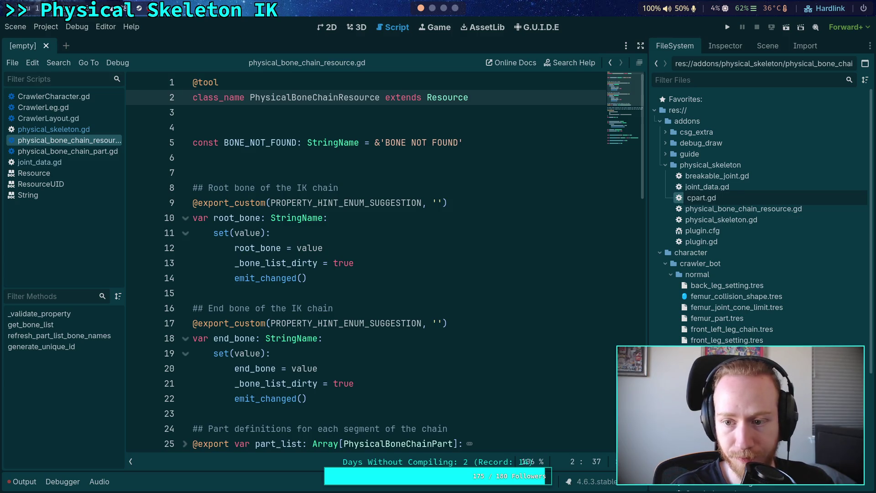
text(_resource)
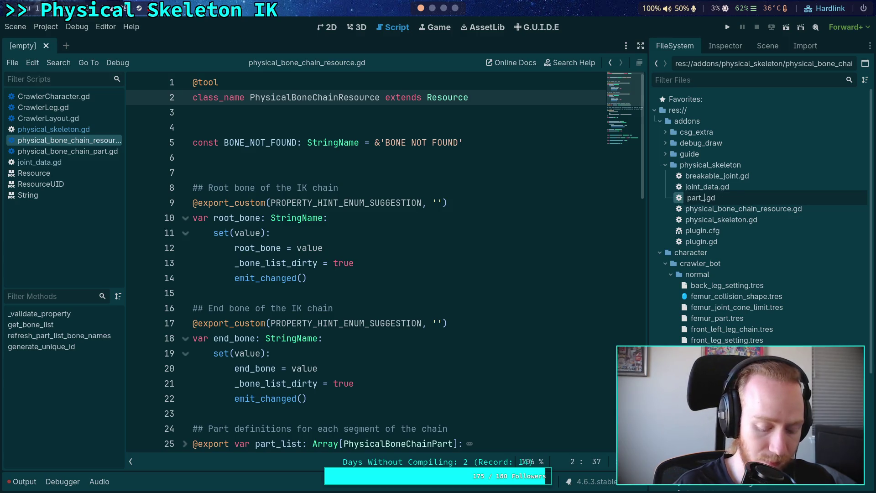
key(Return)
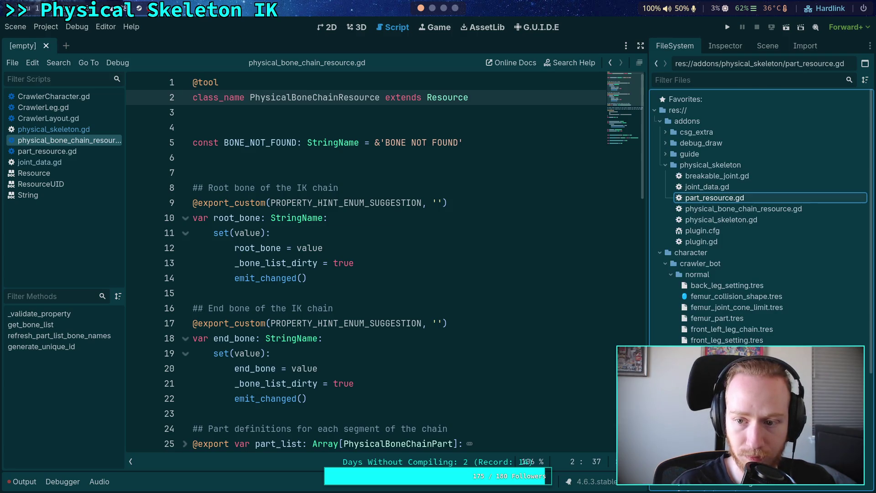
Step: Rename physical_bone_chain_resource.gd to chain_resource.gd
click(755, 205)
key(F2)
key(Home)
key(Delete)
key(Delete)
key(Delete)
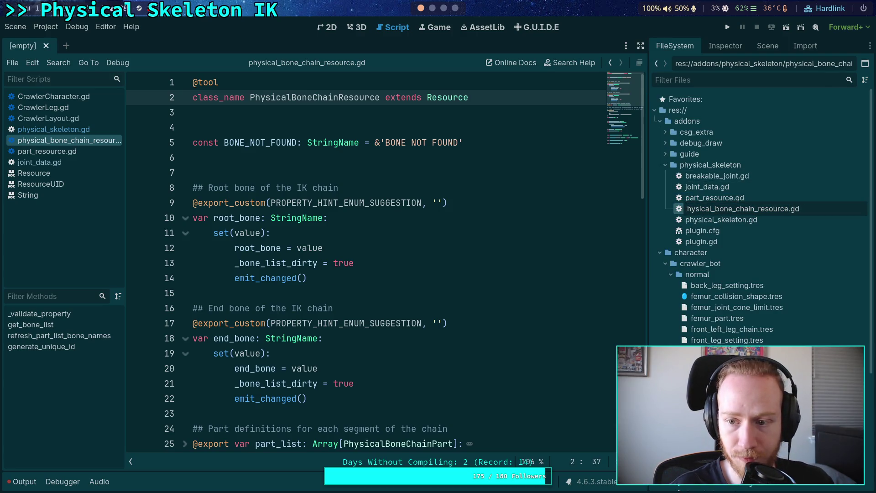
text(c)
key(Return)
Step: Start creating a new folder inside the physical_skeleton folder
click(735, 167)
right_click(735, 167)
mouse_move(760, 177)
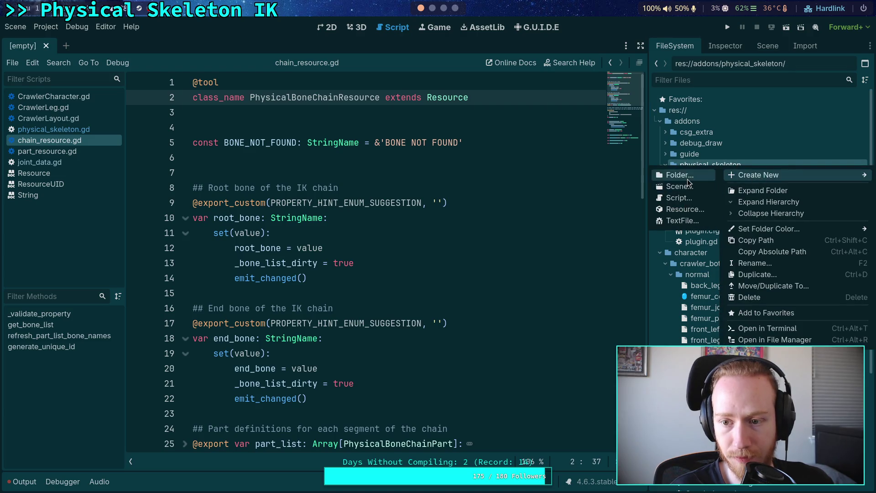
click(680, 175)
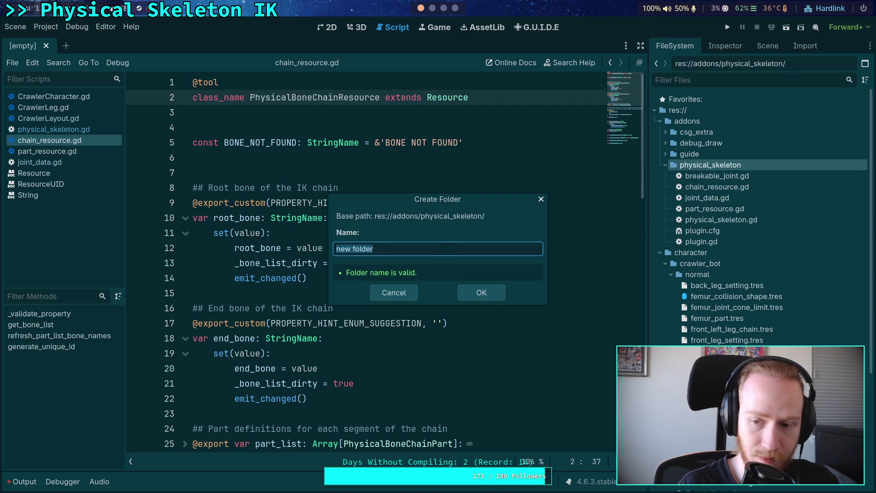
Step: Create the resource folder and move part_resource.gd and chain_resource.gd into it
text(resource)
key(Return)
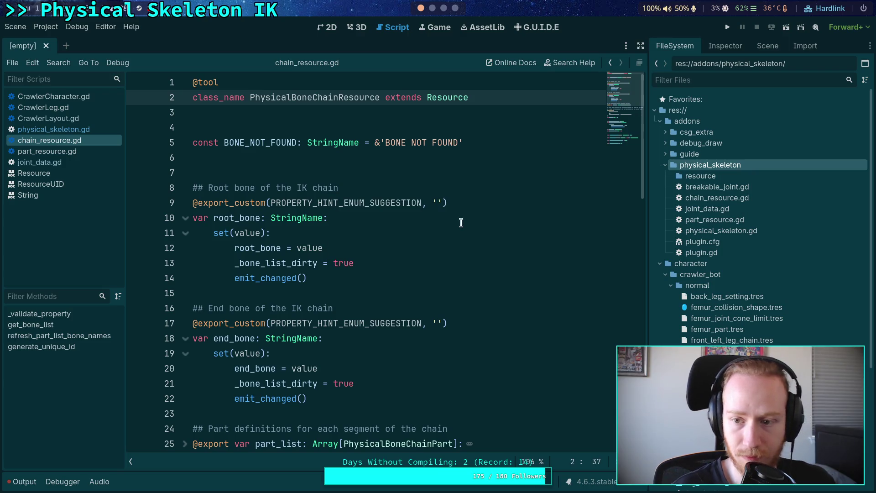
click(704, 220)
drag(695, 221, 703, 175)
click(487, 265)
key(Return)
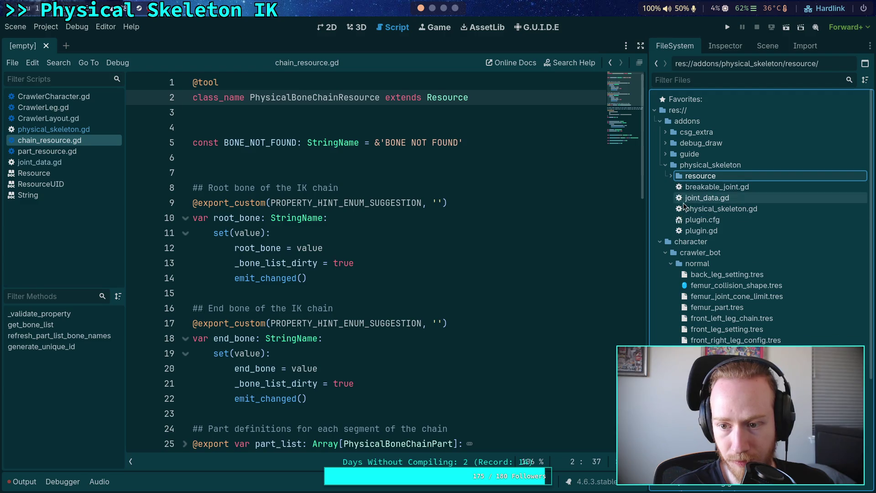
click(671, 177)
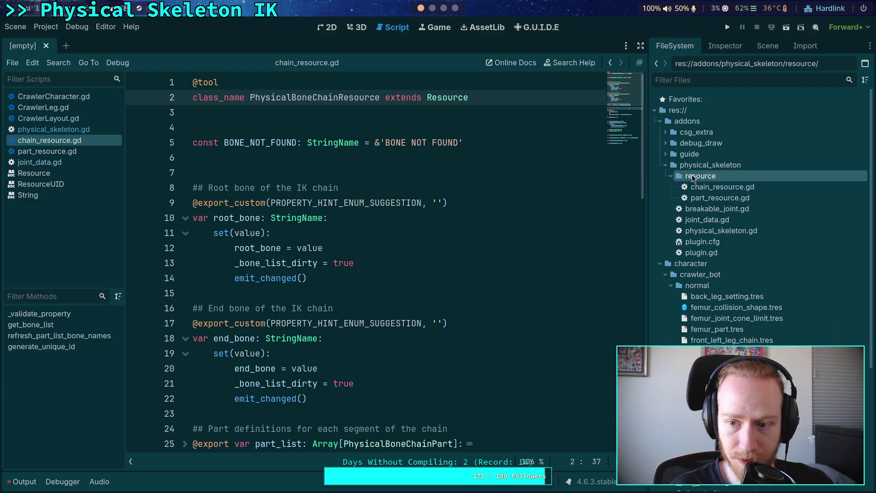
Step: Open and dismiss the physical_skeleton folder's actions menu without creating anything
right_click(717, 166)
mouse_move(730, 176)
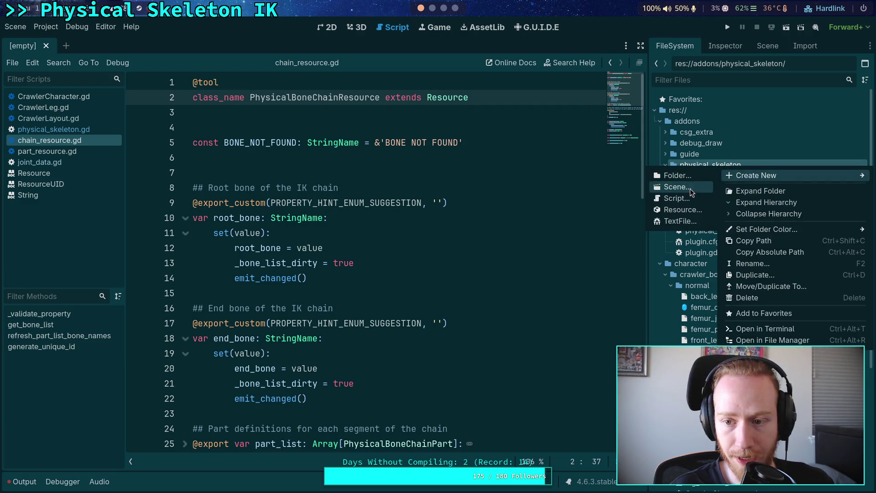
click(708, 160)
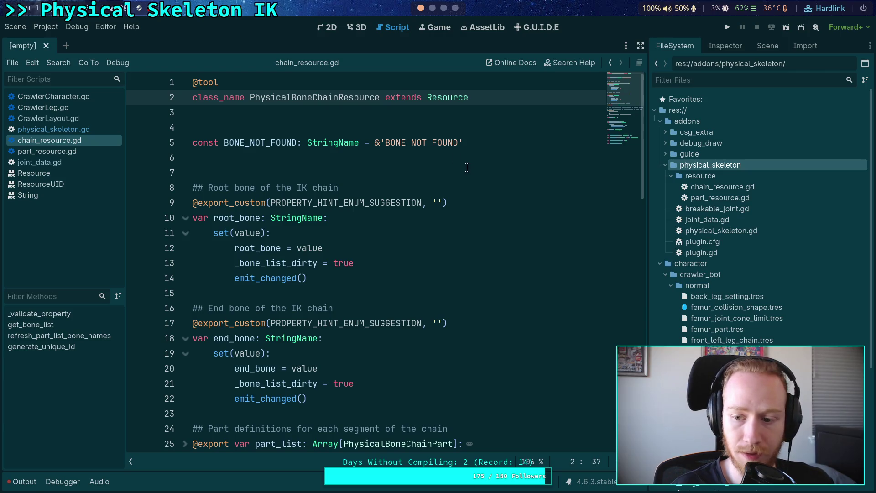
click(432, 8)
Step: Run git status to check the repository's changes
text(git status)
key(Return)
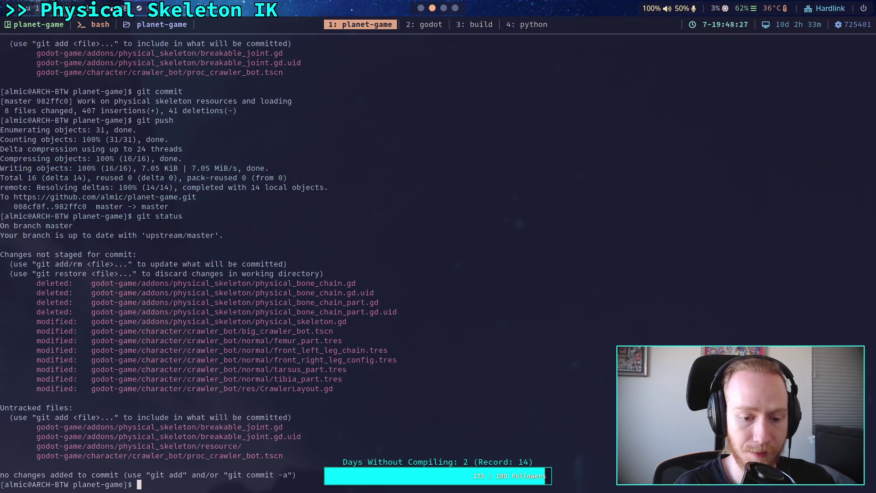
text(git dif)
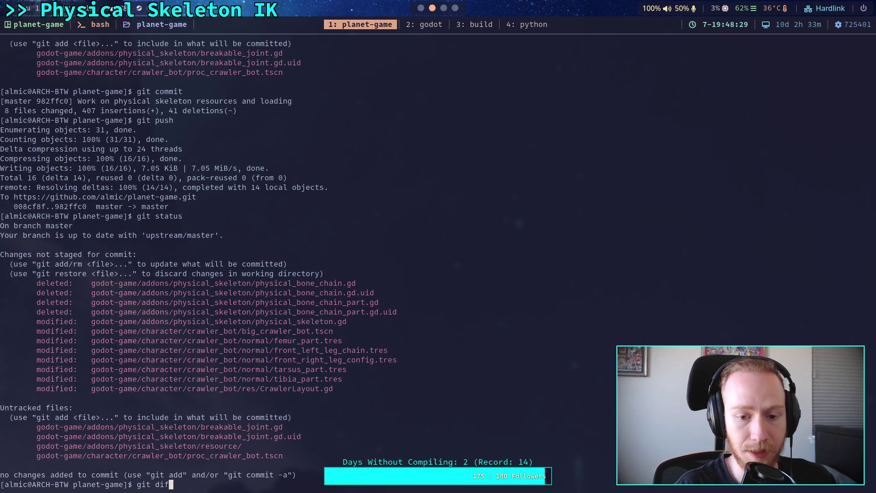
text(f)
key(BackSpace)
key(BackSpace)
key(BackSpace)
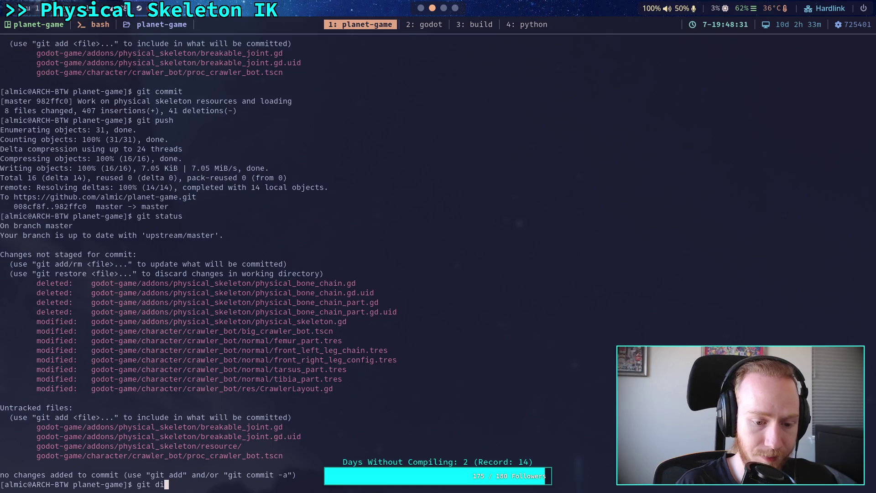
Step: Stage the godot-game/addons/physical_skeleton/ folder with git add
text(add god)
key(Tab)
text(ad)
key(Tab)
text(p)
key(Tab)
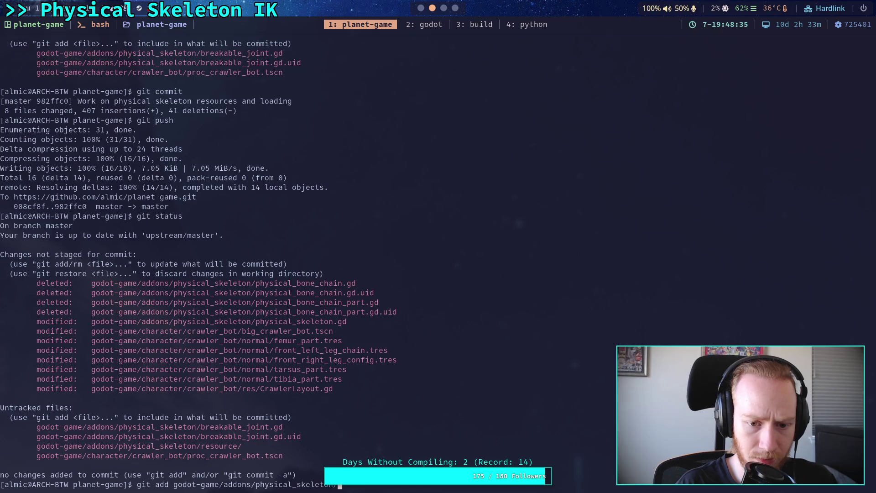
key(BackSpace)
key(BackSpace)
key(BackSpace)
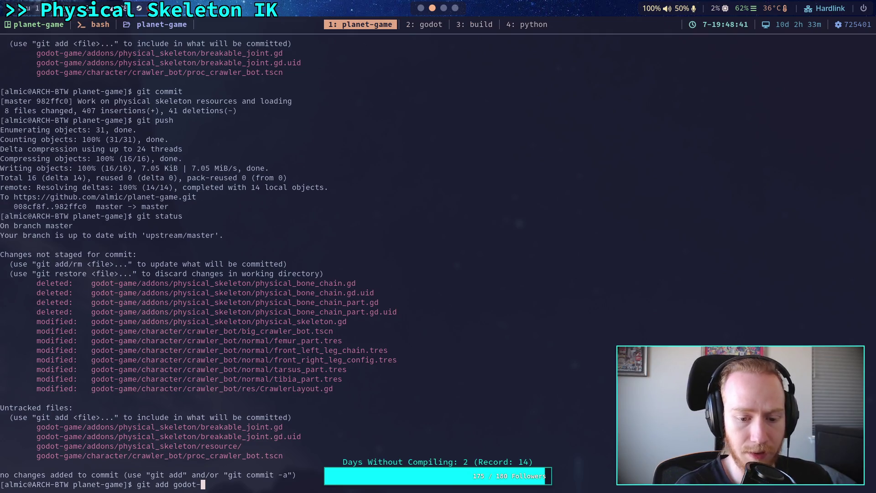
text(godot-ga)
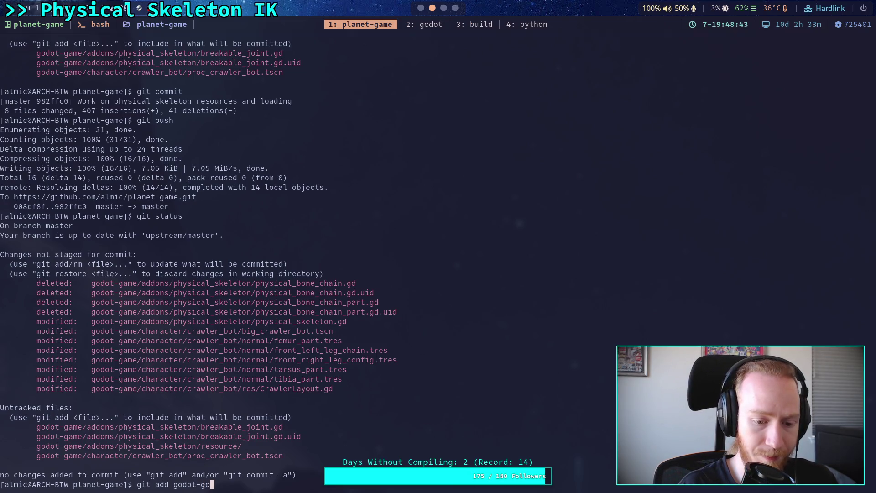
text(me/addons/p)
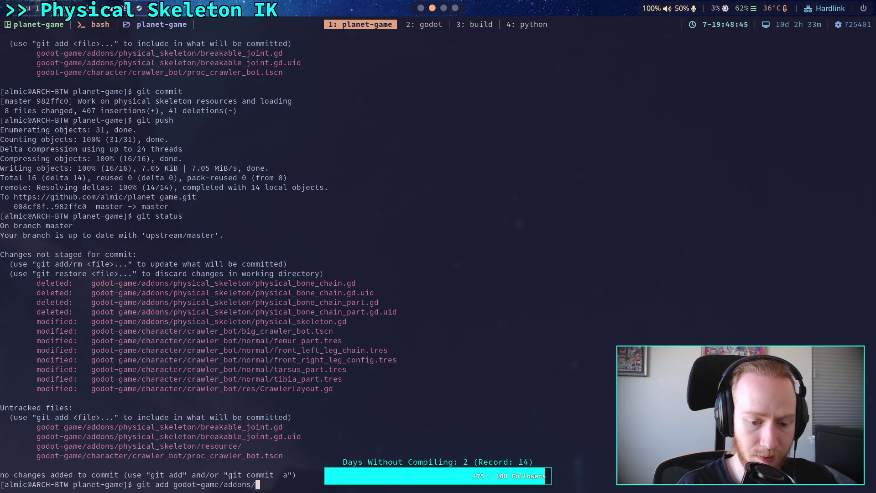
key(Tab)
key(Return)
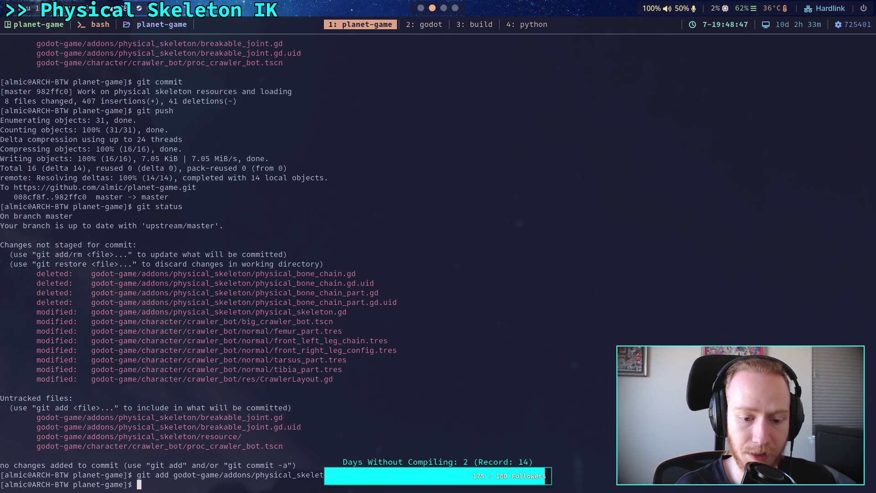
Step: Re-run git status and begin a git restore --staged command on the addon path
text(git status)
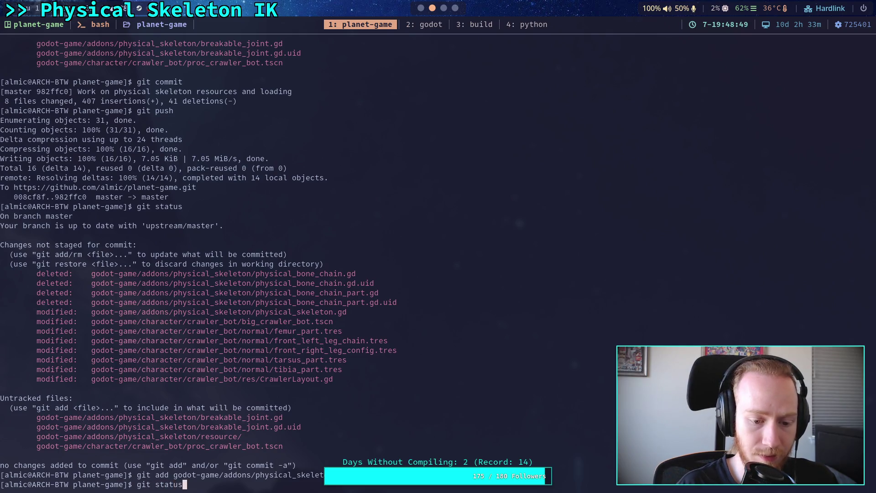
key(Return)
text(git restore --staged)
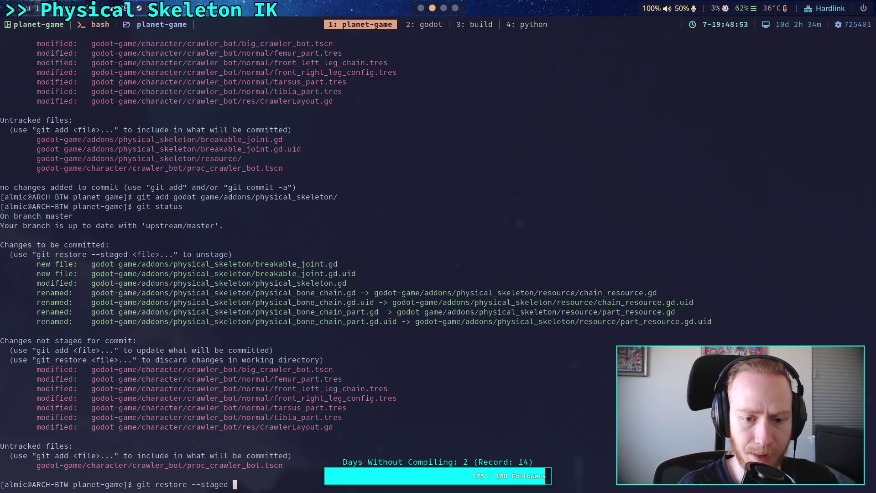
text( godot-game/addons/)
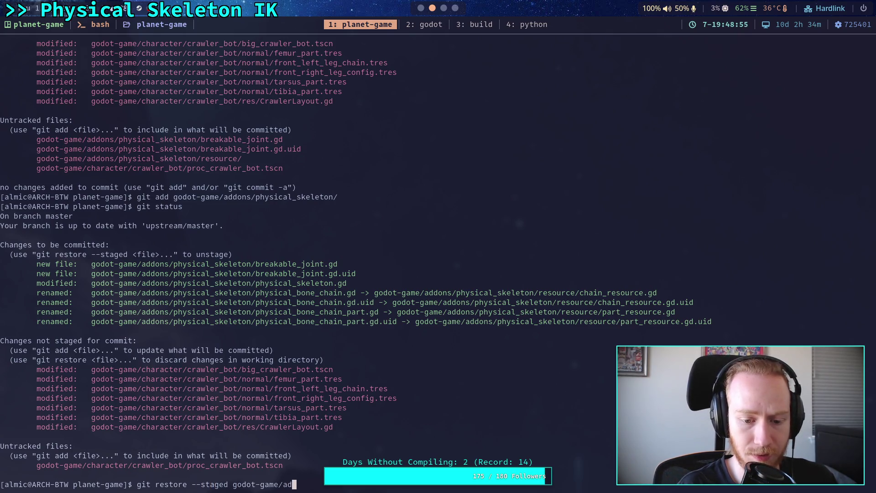
text(ph)
Step: Unstage the breakable_joint files with git restore --staged
key(Tab)
text(br)
key(Tab)
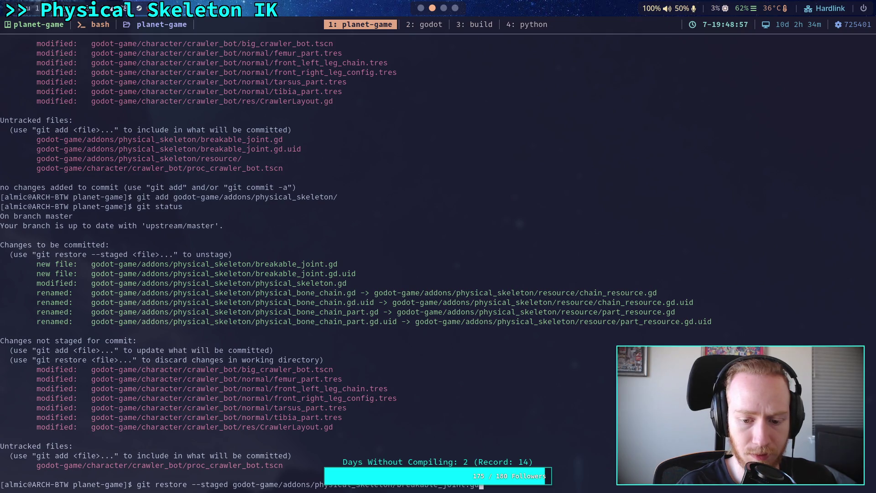
key(Return)
Step: Review the result with git status and git diff --staged
text(git status)
key(Return)
text(git diff)
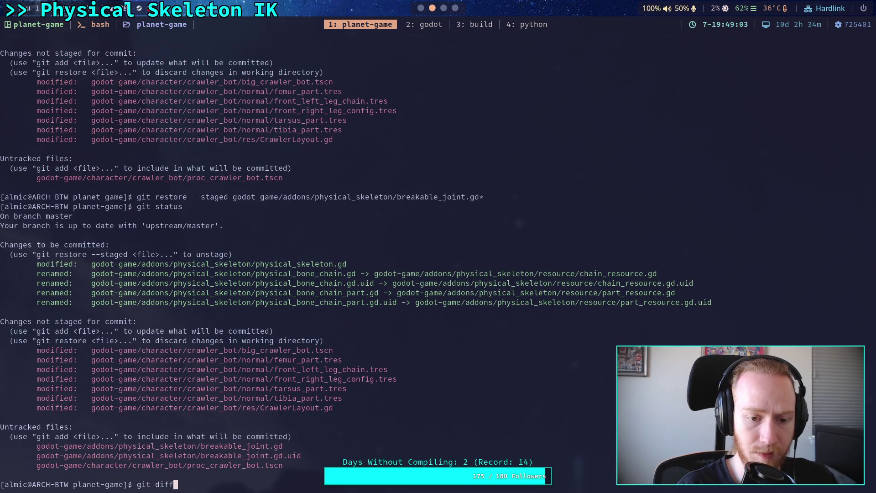
text( --staged)
key(Return)
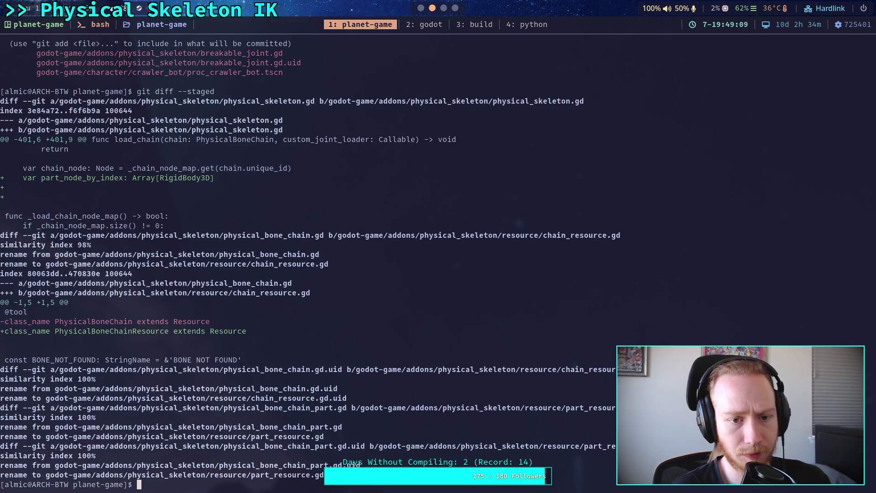
Step: Unstage physical_skeleton.gd with git restore --staged, then return to the Godot editor
text(git )
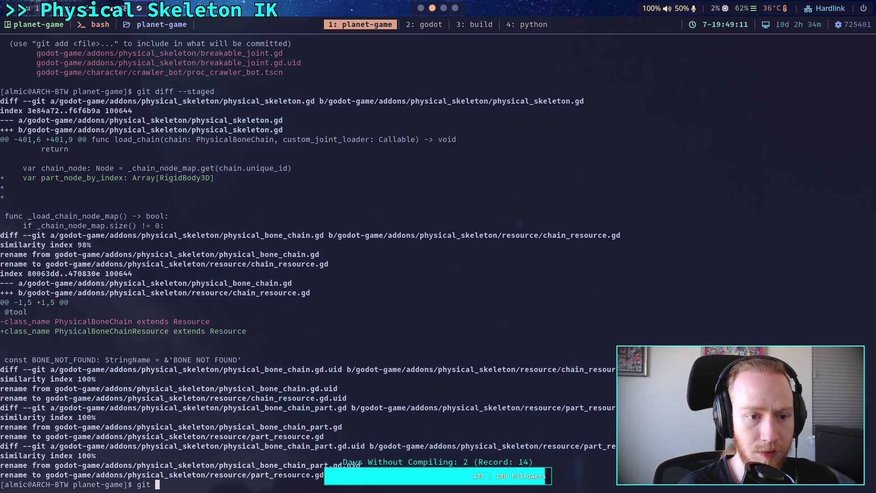
text(restore --stage)
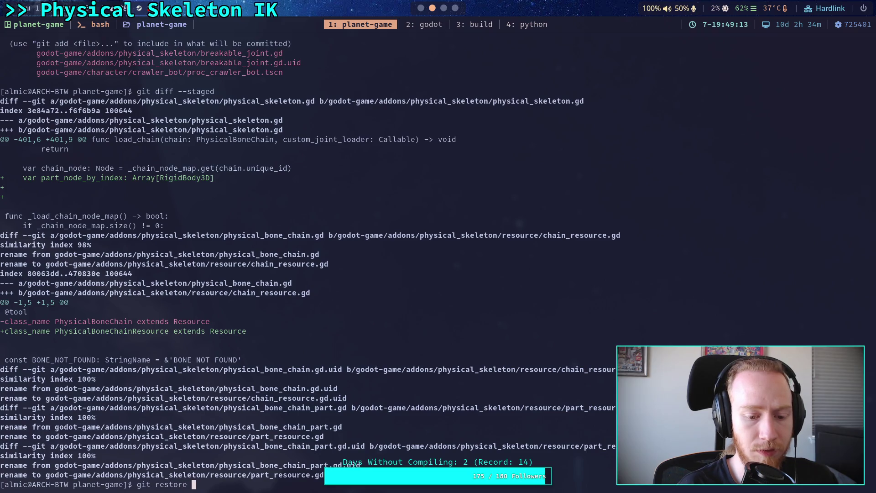
text(d godot-game/addons/)
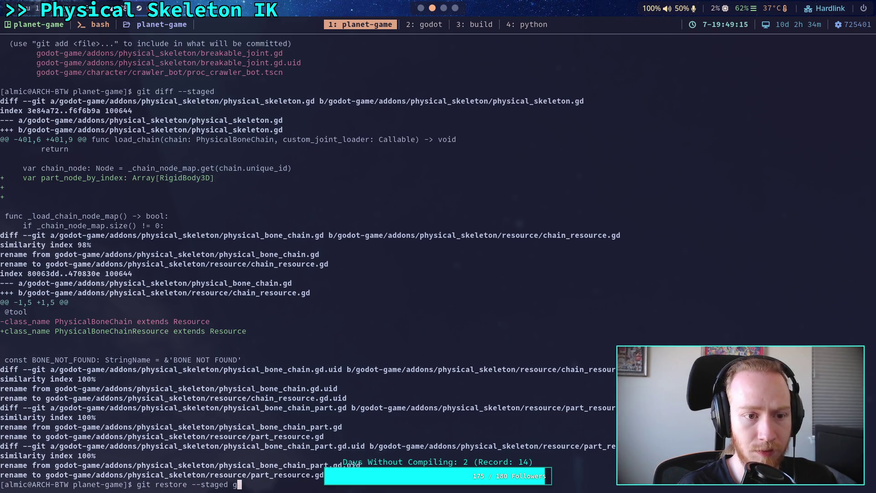
text(physical_skeleton/physical_skeleton.gd)
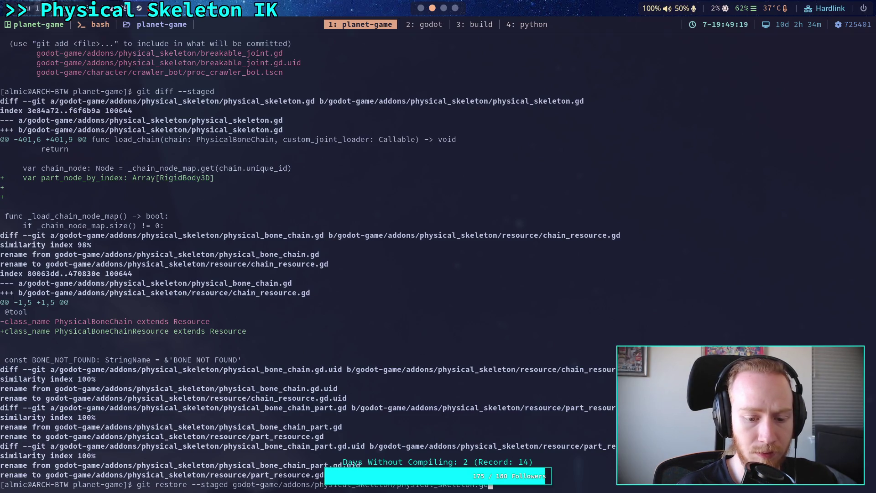
key(Return)
text(git)
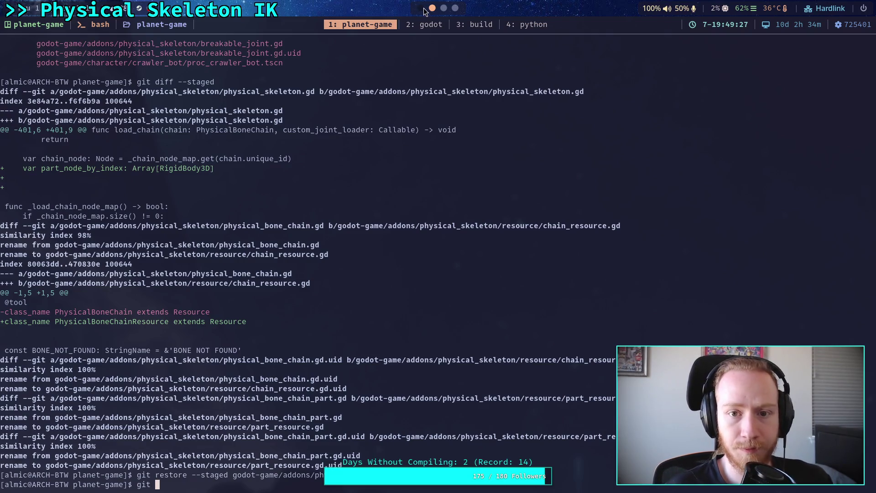
click(422, 8)
click(451, 219)
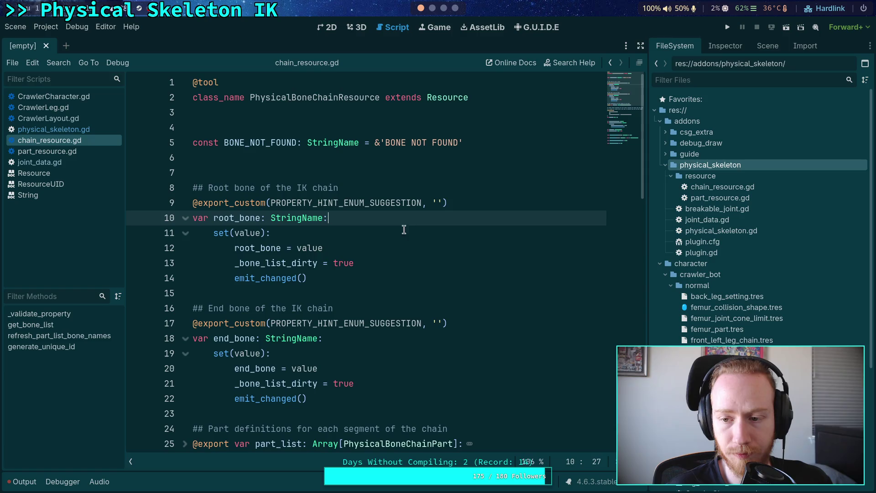
Step: Change part_resource.gd's class_name to PhysicalBonePartResource, save, and return to chain_resource.gd
double_click(722, 197)
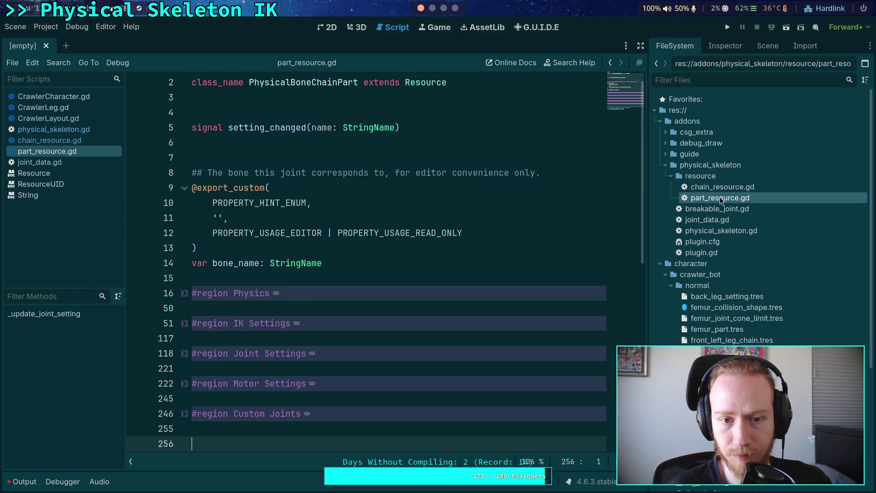
mouse_move(338, 82)
mouse_down()
mouse_move(303, 83)
mouse_move(313, 83)
mouse_up()
click(311, 85)
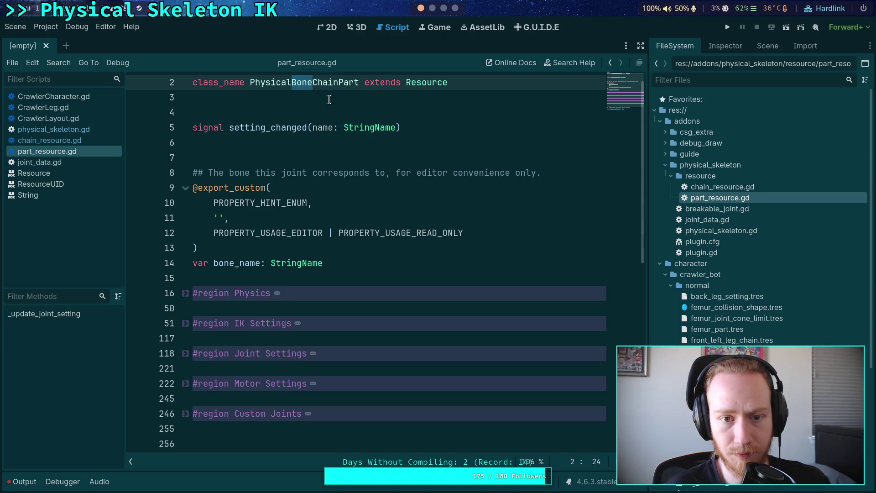
key(BackSpace)
key(ctrl+Right)
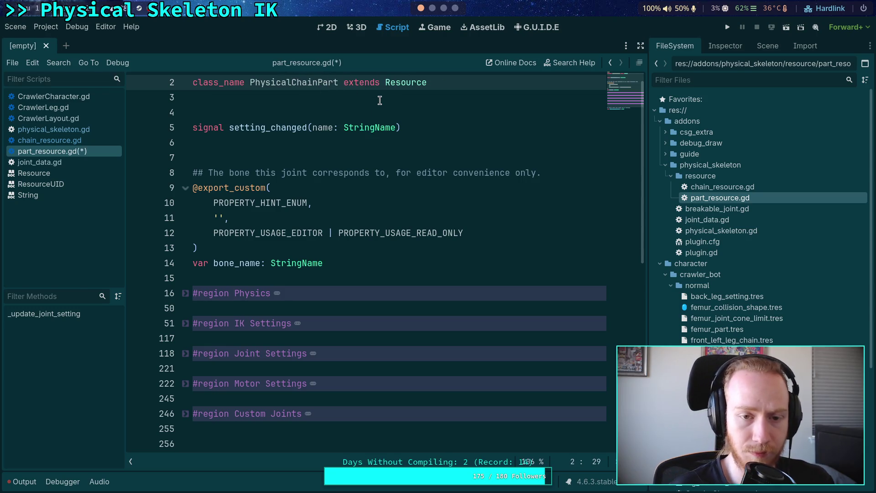
text(R)
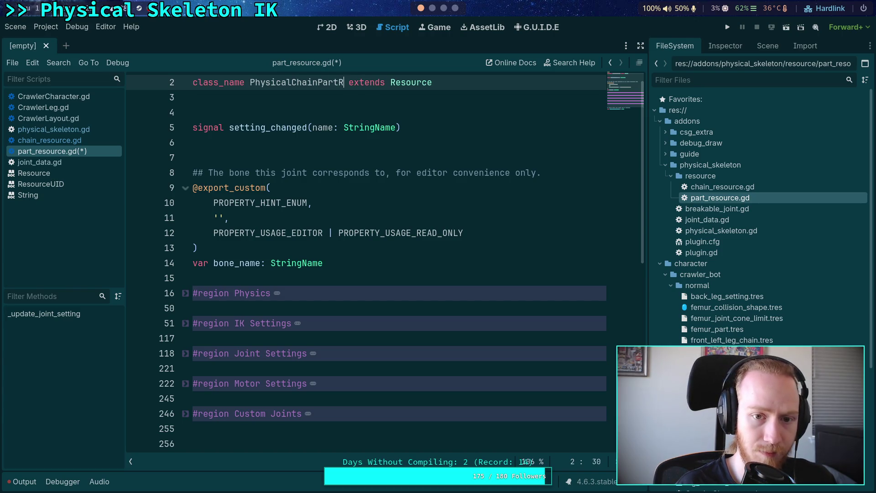
key(BackSpace)
key(BackSpace)
key(BackSpace)
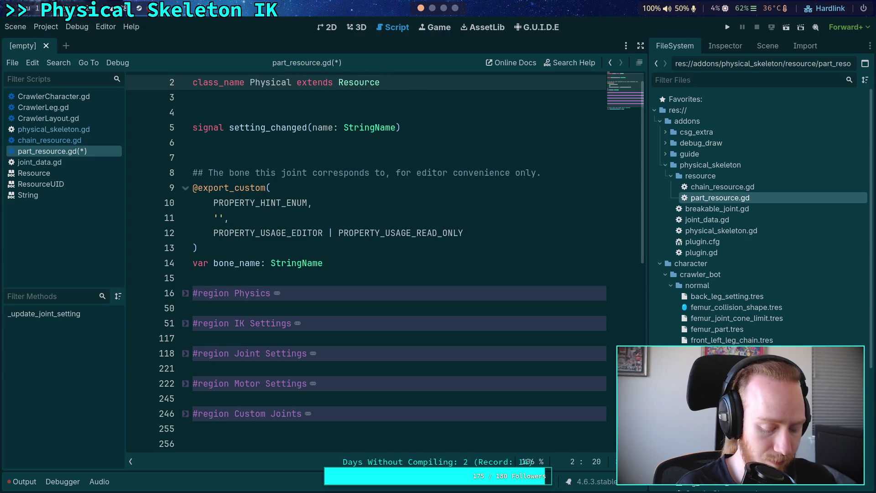
text(B)
text(onePartC)
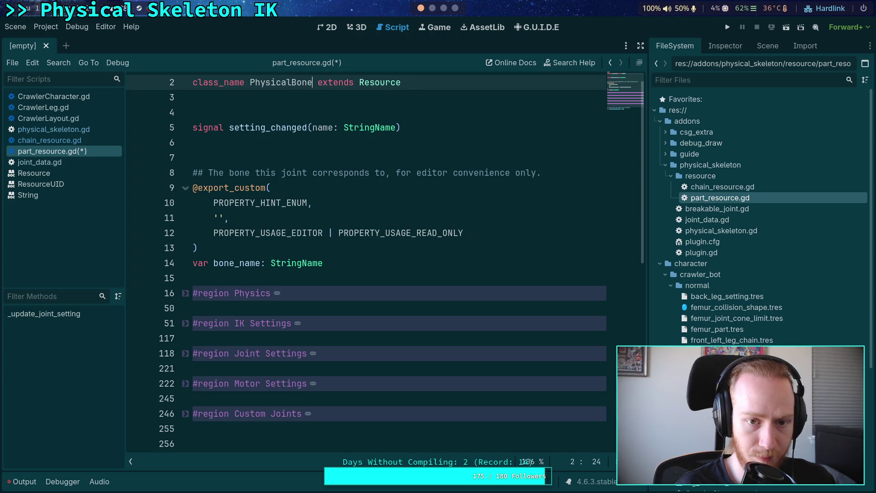
key(BackSpace)
text(Resource)
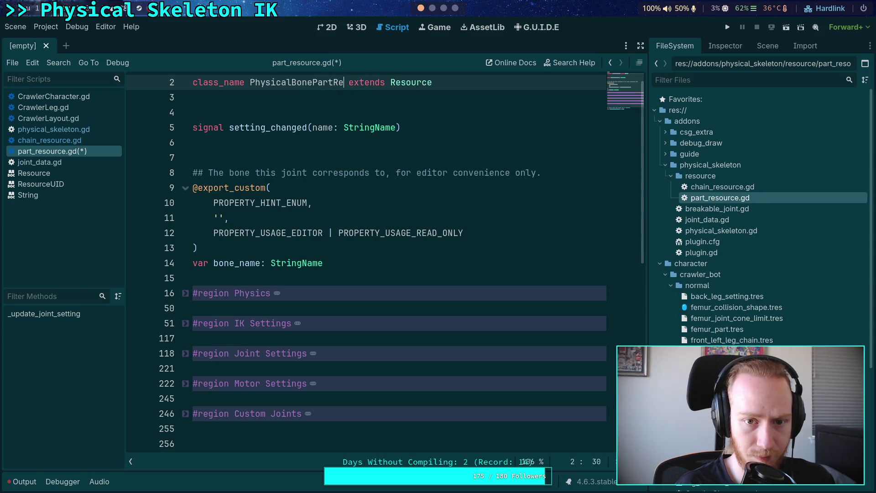
key(ctrl+s)
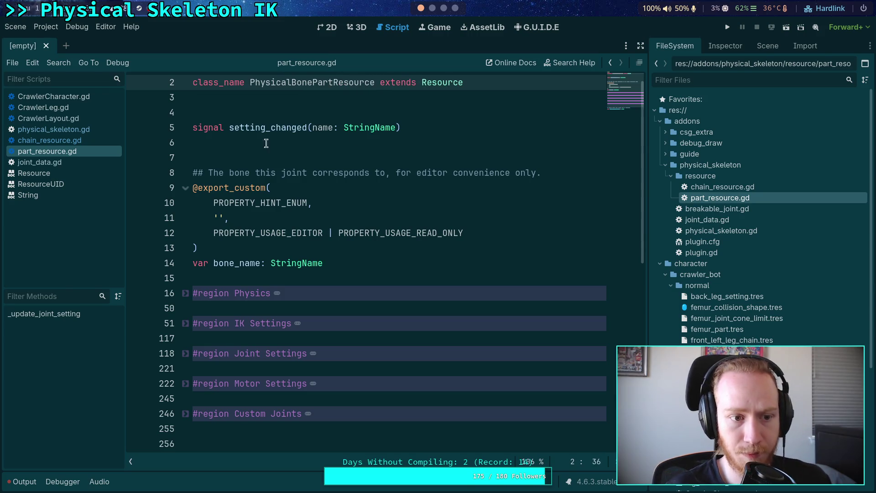
click(83, 141)
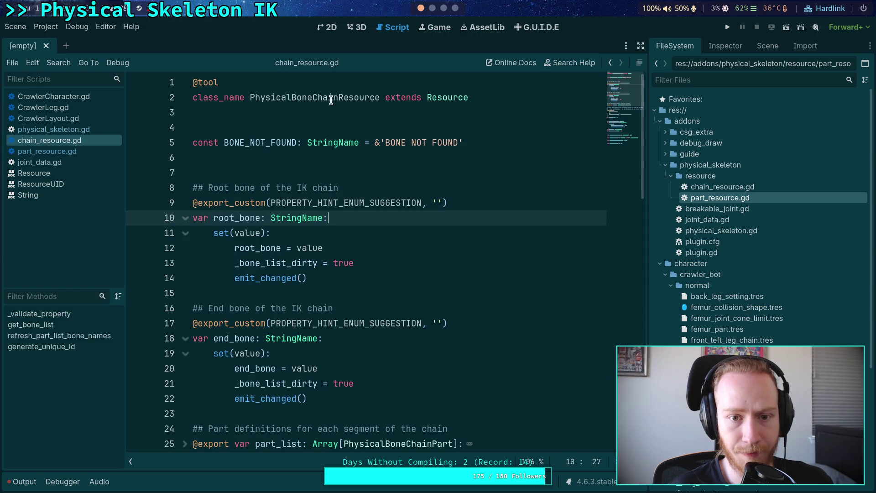
Step: In chain_resource.gd, start retyping the line 25 part_list element type by removing 'Chain'
click(38, 153)
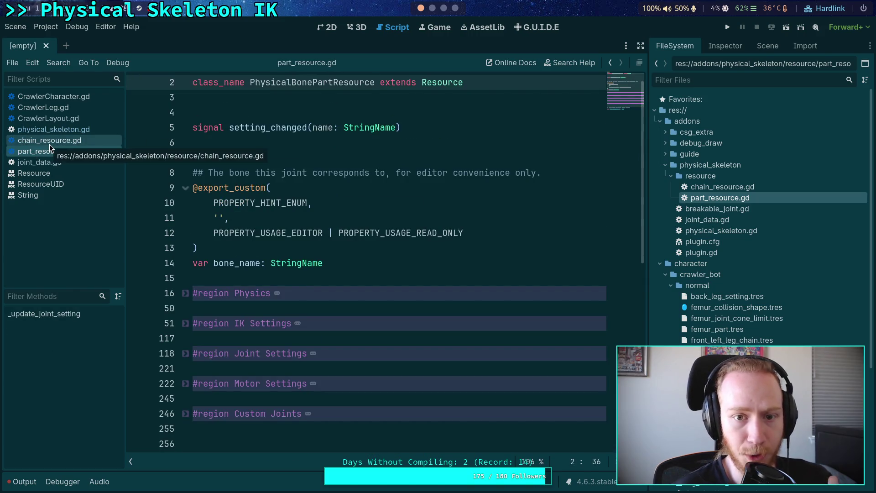
click(54, 145)
scroll(361, 207, down, 2)
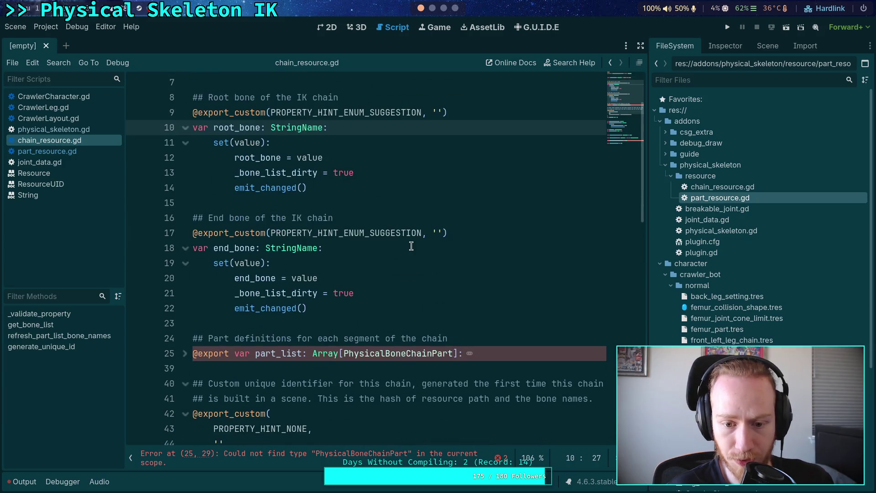
click(408, 354)
drag(408, 354, 433, 354)
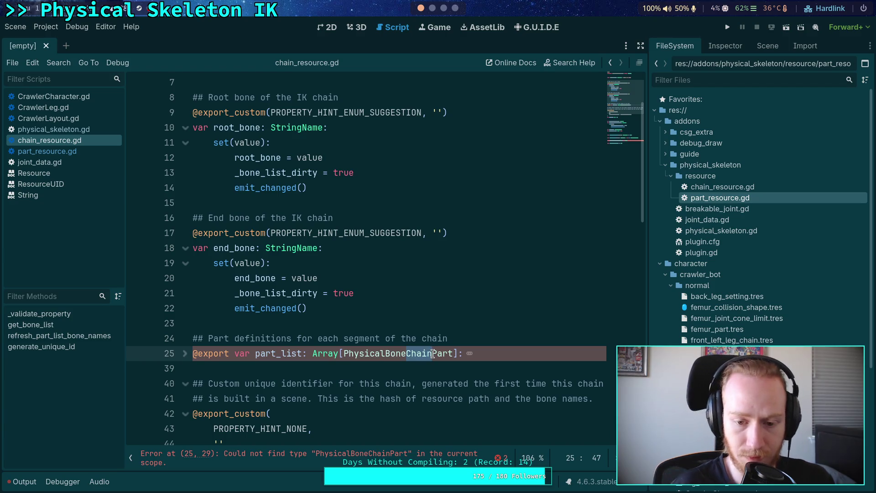
key(BackSpace)
click(416, 354)
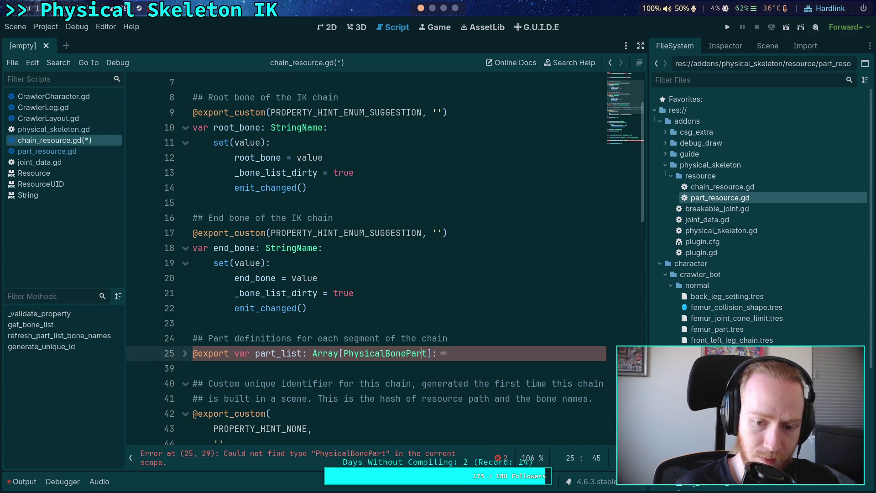
Step: In physical_skeleton.gd, change PhysicalBoneChain to PhysicalBoneChainResource on lines 433 and 474
click(92, 131)
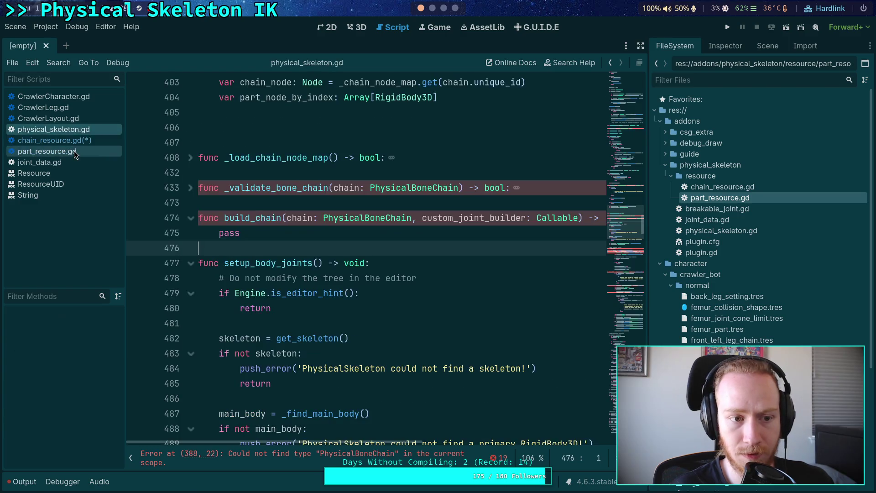
click(74, 150)
click(75, 141)
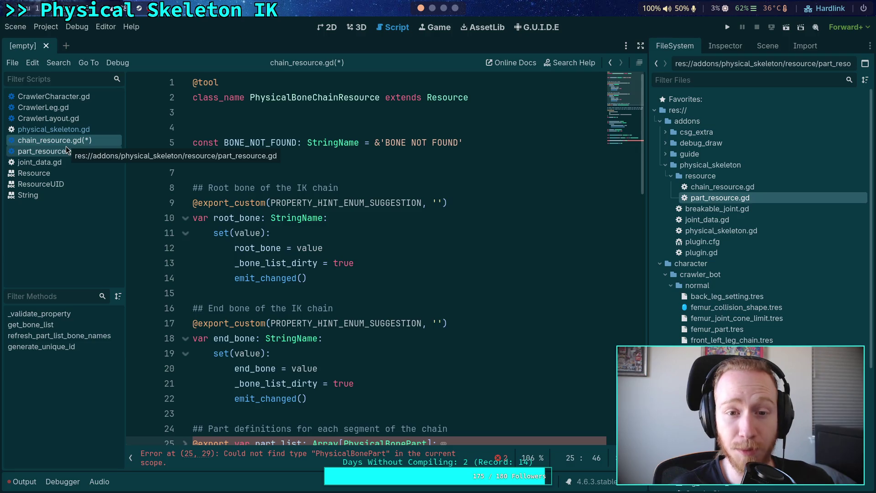
click(67, 151)
click(54, 129)
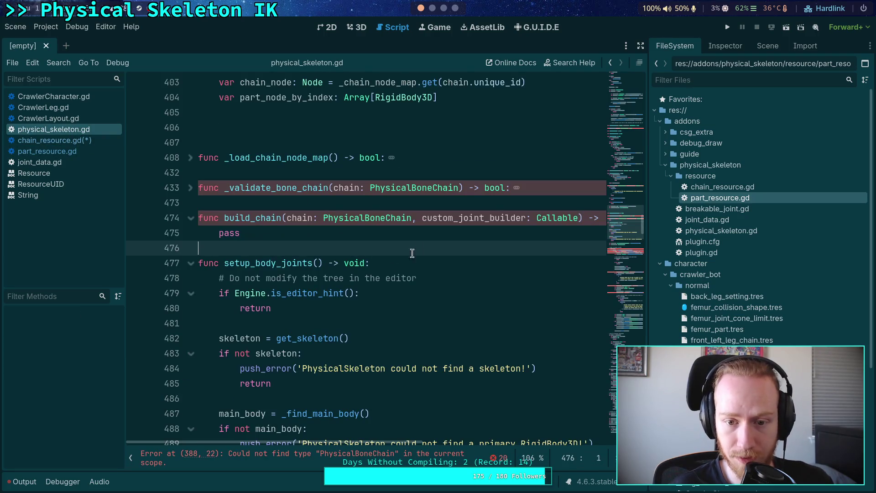
click(457, 188)
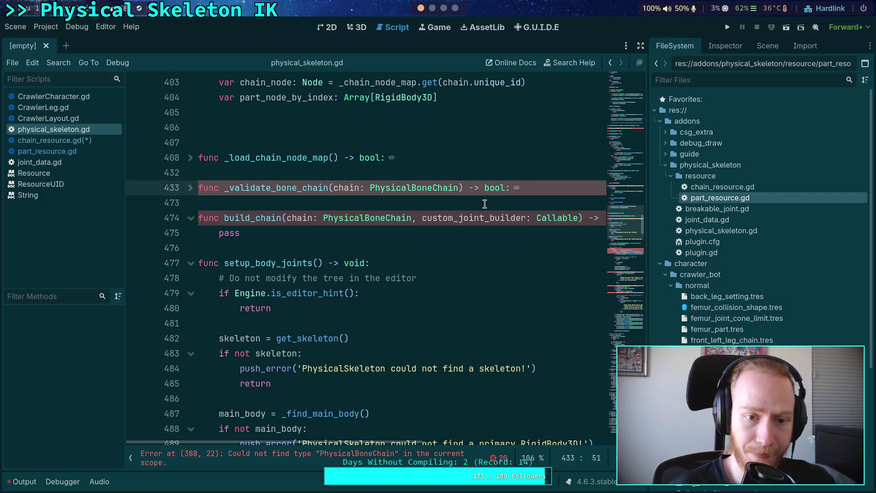
text(Resource)
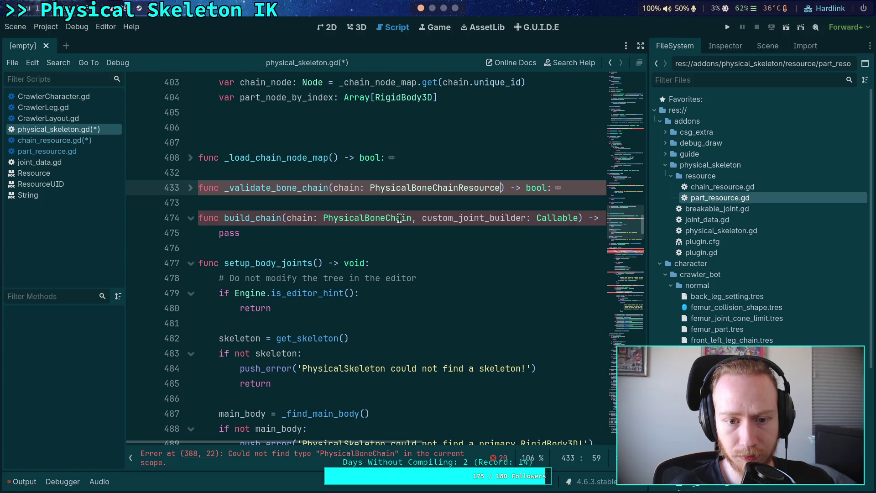
click(412, 219)
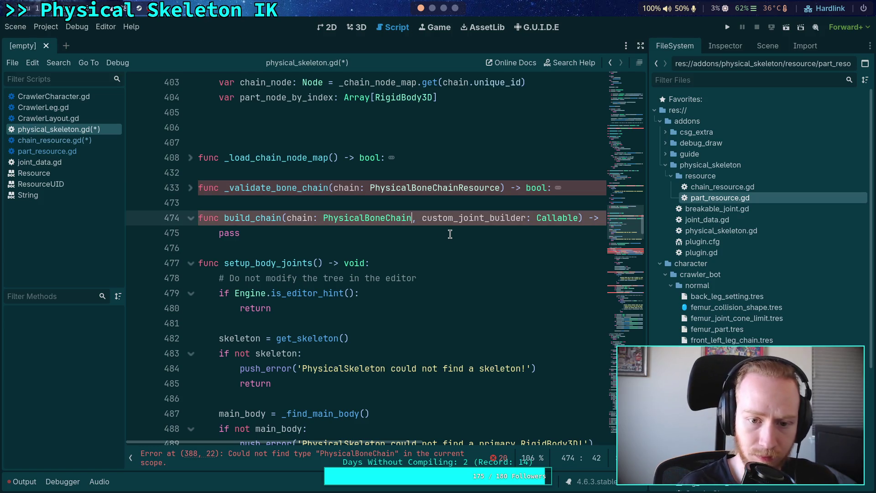
text(Resource)
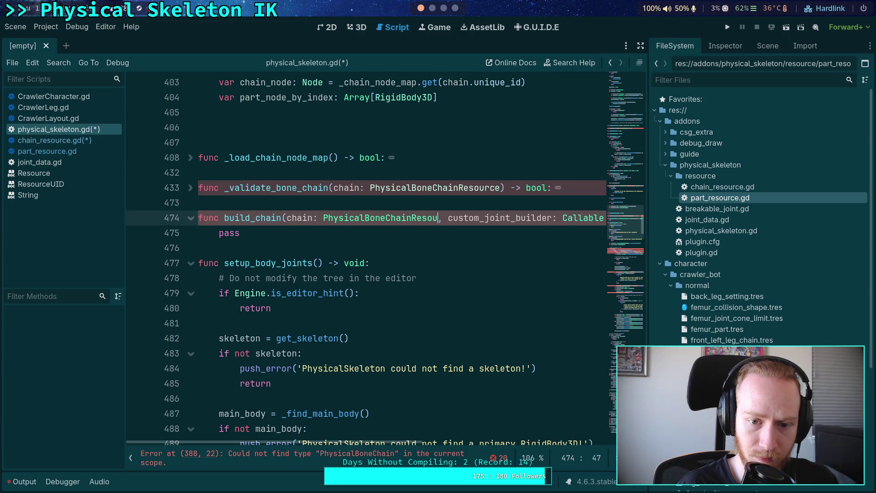
mouse_move(404, 445)
mouse_down()
mouse_move(485, 445)
mouse_move(404, 444)
mouse_up()
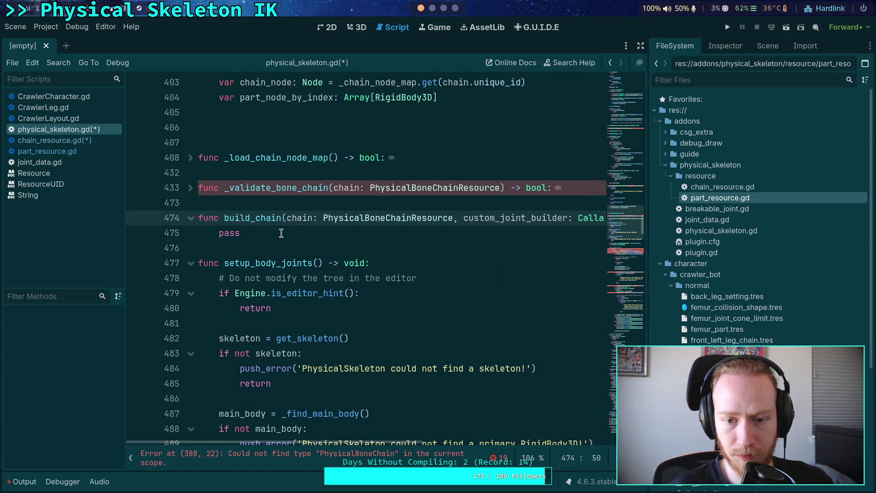
click(281, 233)
Step: Check chain_resource.gd's PhysicalBoneChainResource class name on line 2 and save the script
click(73, 141)
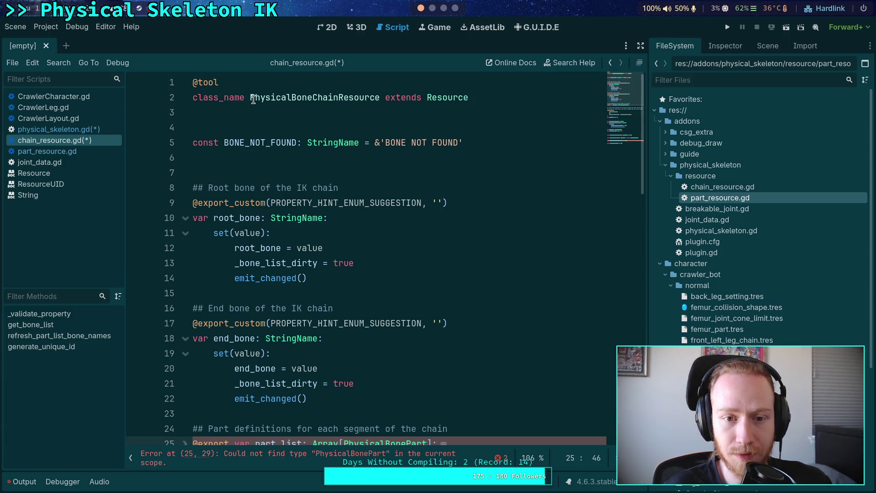
click(292, 97)
drag(313, 98, 296, 96)
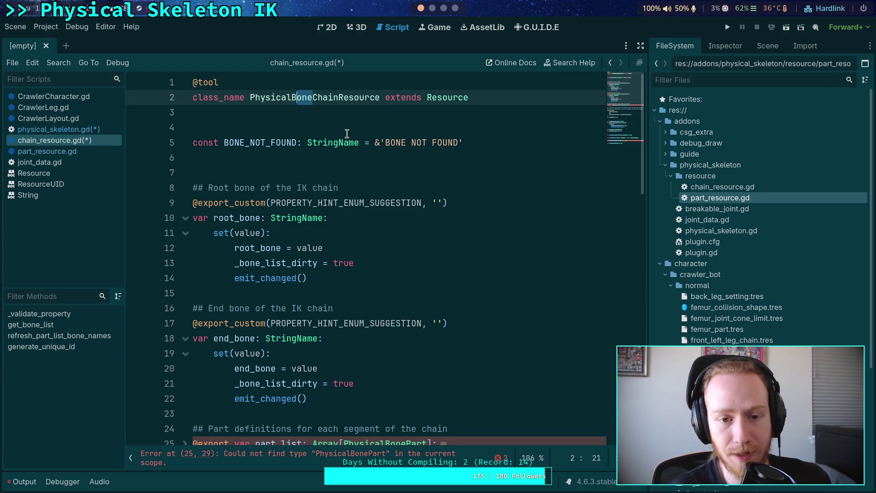
click(347, 134)
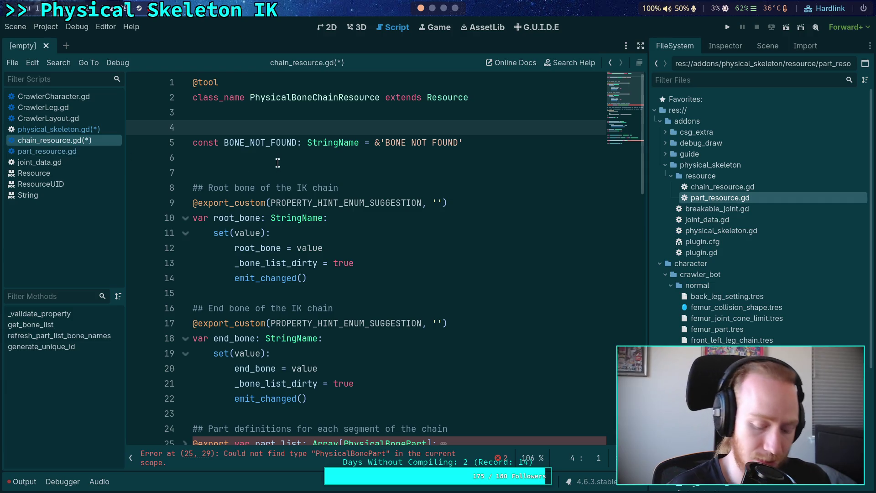
key(ctrl+s)
Step: Retype the part types on lines 25 and 118 as PhysicalBonePartResource and save chain_resource.gd
scroll(406, 305, down, 3)
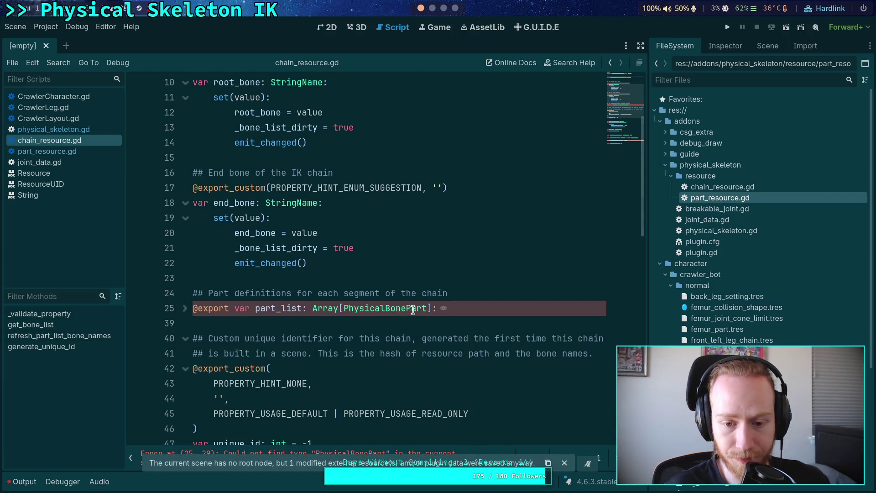
click(428, 308)
text(R)
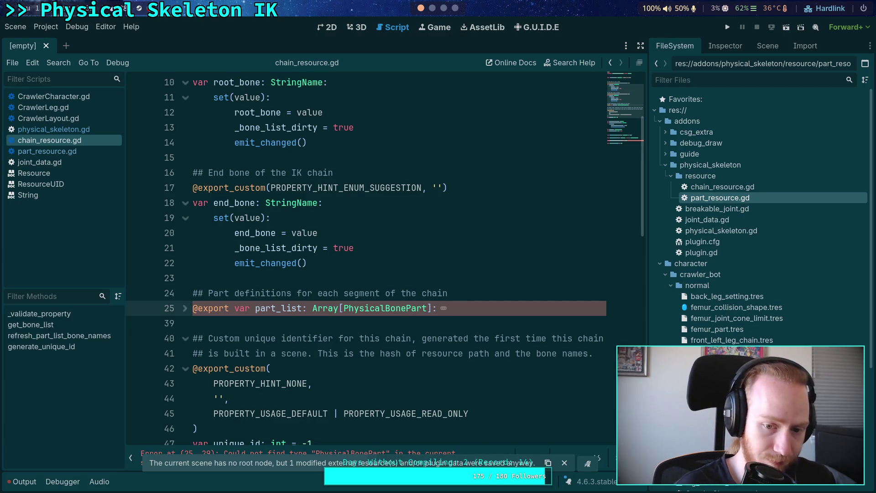
text(esource)
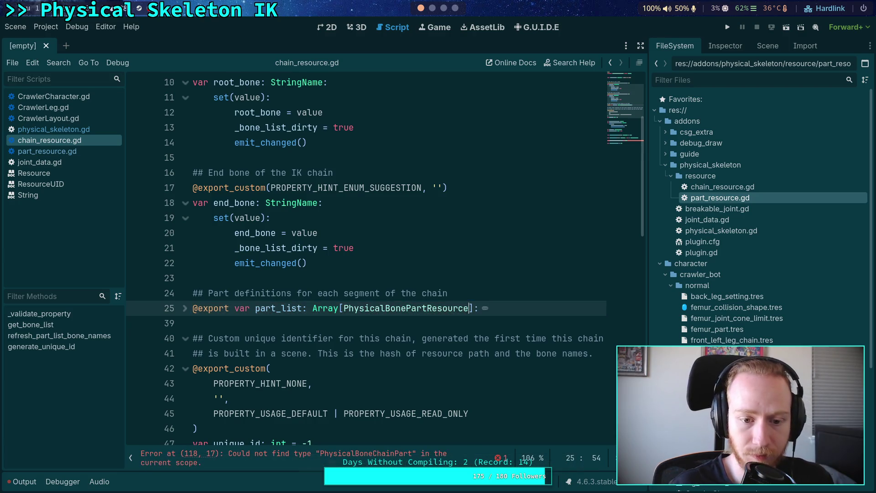
scroll(383, 279, down, 4)
scroll(383, 279, down, 8)
click(185, 157)
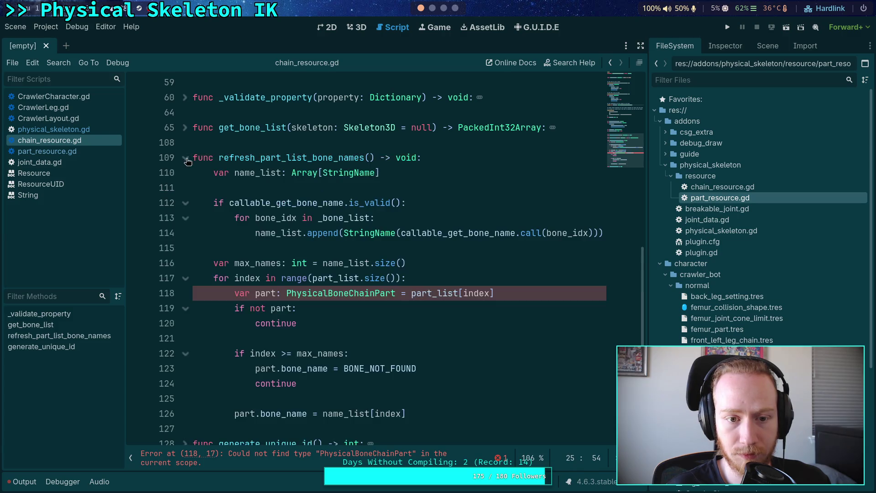
drag(348, 292, 375, 292)
key(BackSpace)
text(Resource)
key(ctrl+s)
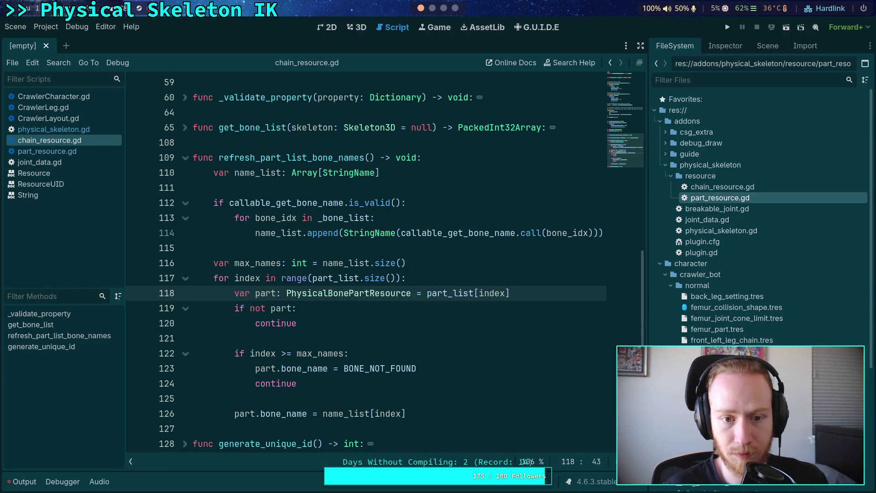
Step: Review part_resource.gd, briefly expanding and collapsing its Physics region
scroll(320, 228, down, 3)
scroll(319, 228, up, 11)
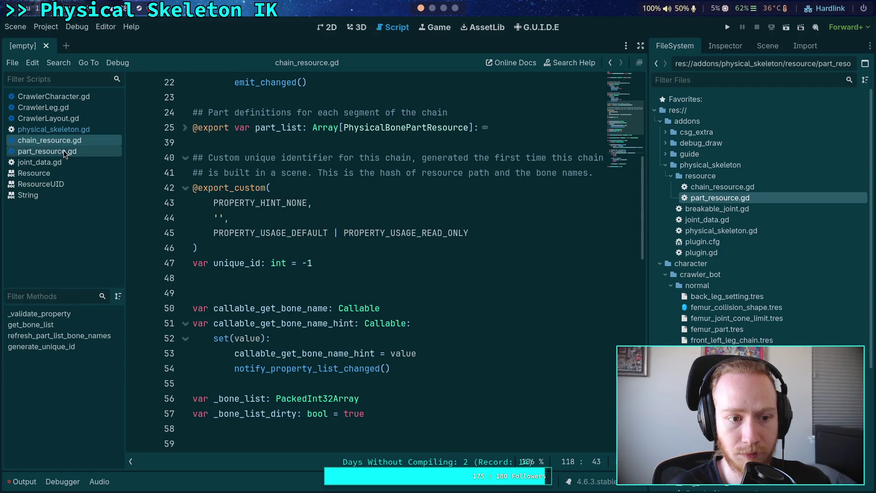
click(55, 151)
scroll(272, 229, down, 1)
click(185, 249)
click(185, 249)
scroll(299, 244, down, 4)
scroll(253, 231, up, 3)
Step: Inspect part_resource.gd's _update_joint_setting function, then return to physical_skeleton.gd
scroll(253, 231, up, 3)
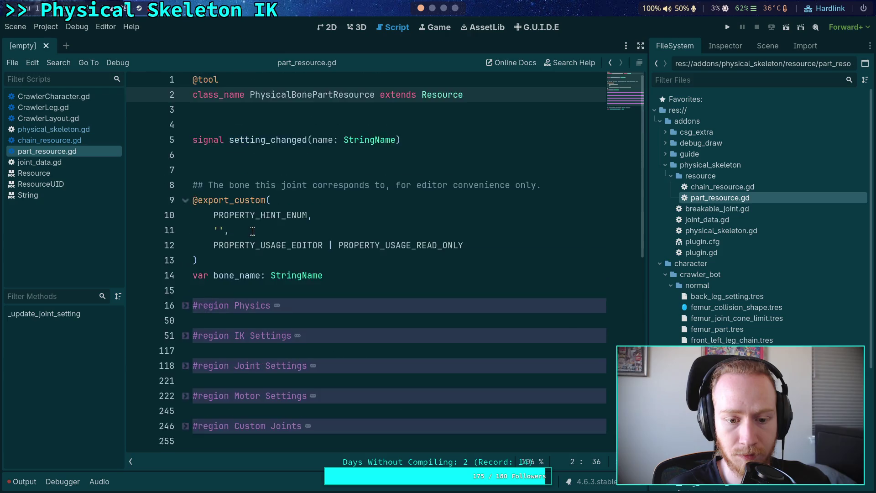
scroll(217, 249, down, 8)
click(188, 128)
scroll(237, 152, down, 10)
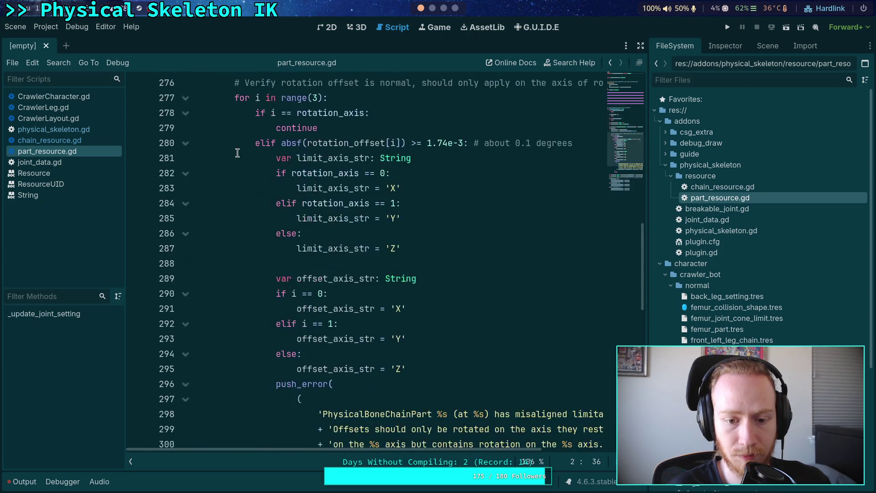
scroll(237, 152, up, 10)
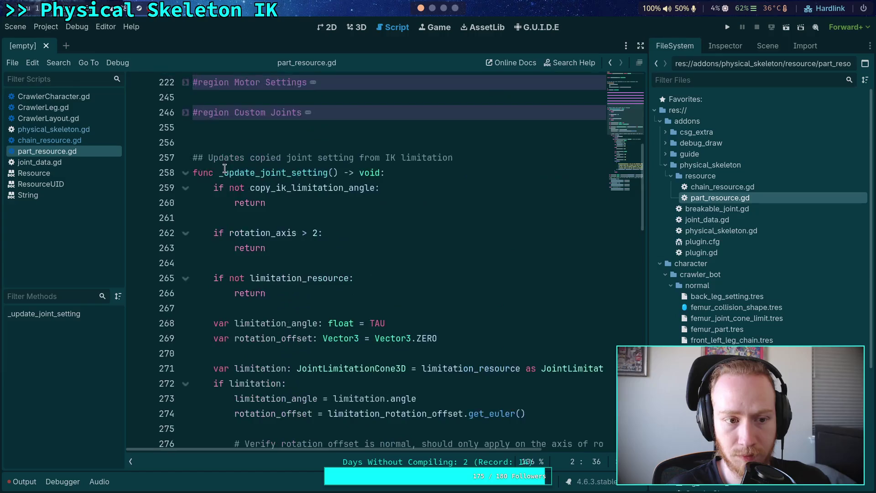
click(185, 173)
scroll(206, 182, up, 10)
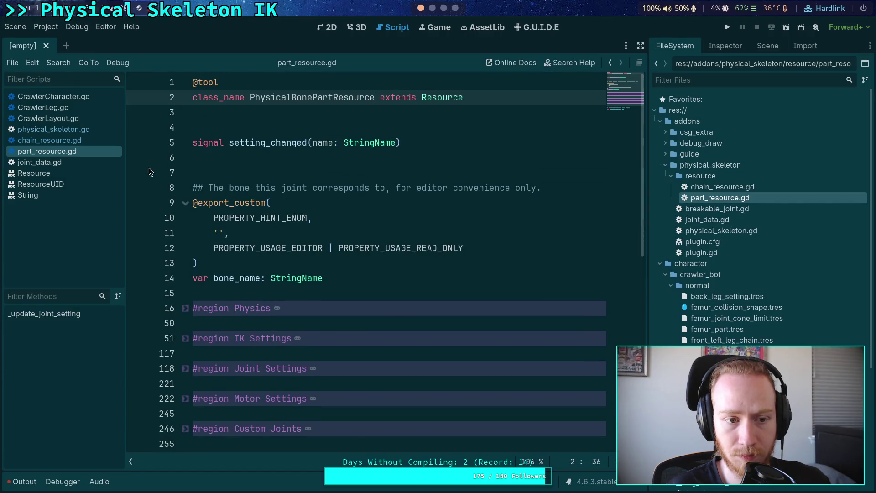
click(69, 140)
click(86, 131)
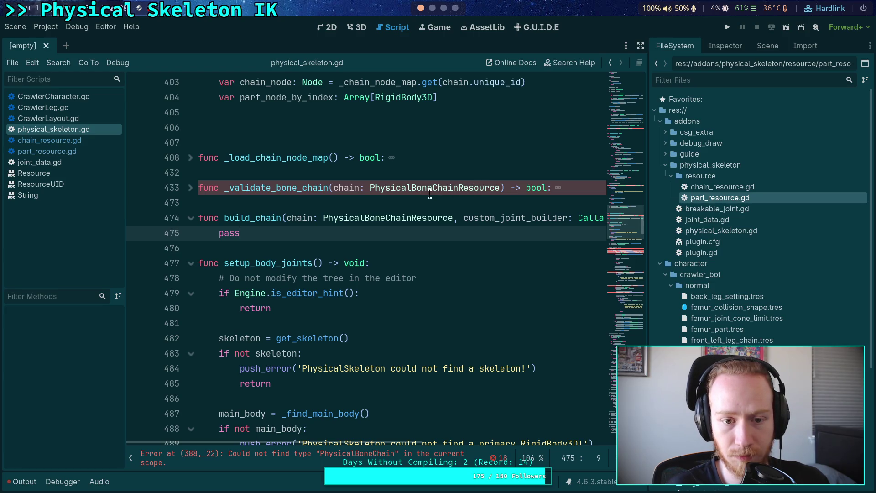
Step: Change the line 453 type in _validate_bone_chain to PhysicalBonePartResource and save physical_skeleton.gd
click(190, 187)
scroll(360, 250, down, 10)
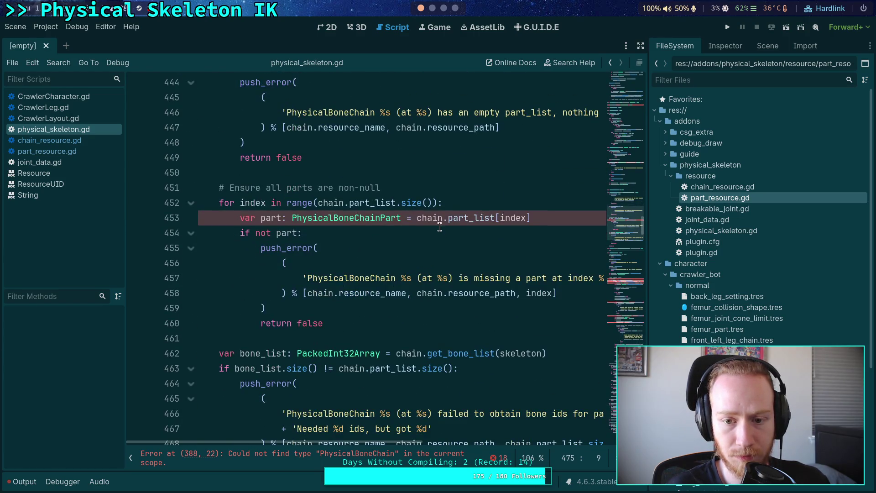
click(357, 219)
drag(354, 219, 381, 219)
key(BackSpace)
text(Resource)
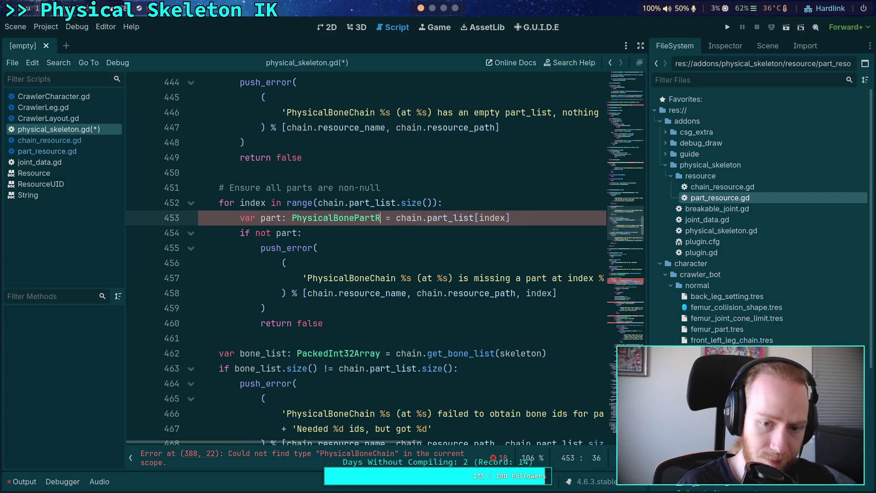
key(ctrl+s)
Step: Scroll through _validate_bone_chain to review it, then collapse the function
scroll(375, 239, down, 15)
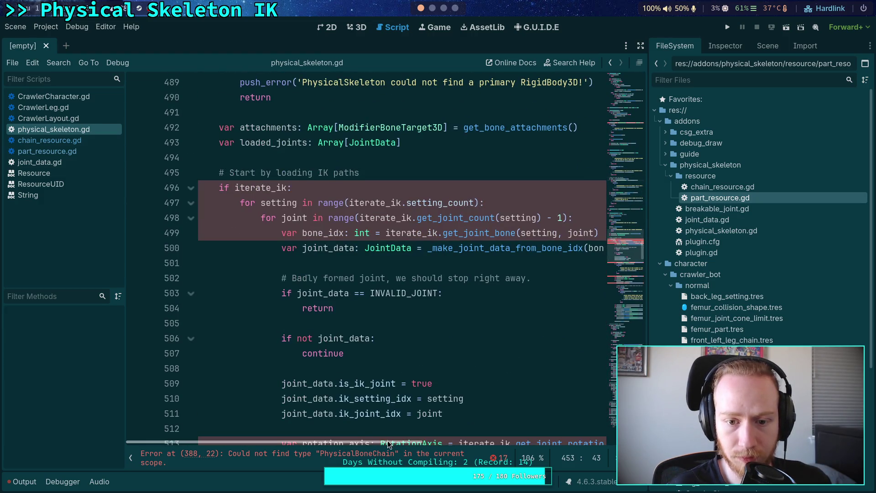
scroll(387, 383, down, 5)
scroll(387, 383, down, 16)
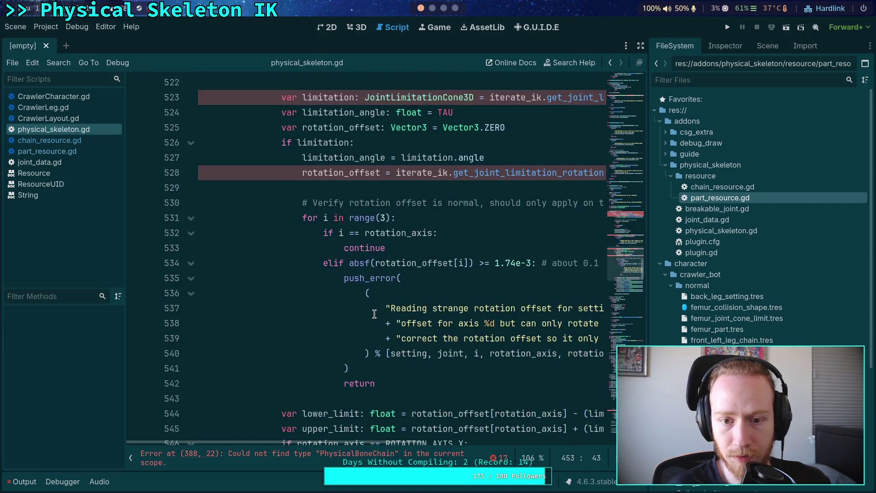
scroll(446, 334, down, 20)
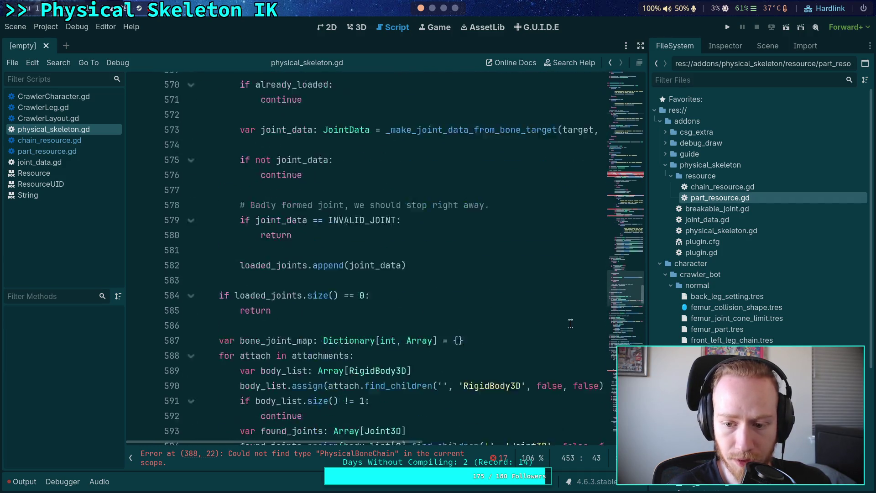
scroll(605, 316, up, 7)
drag(605, 317, 625, 252)
scroll(516, 255, up, 20)
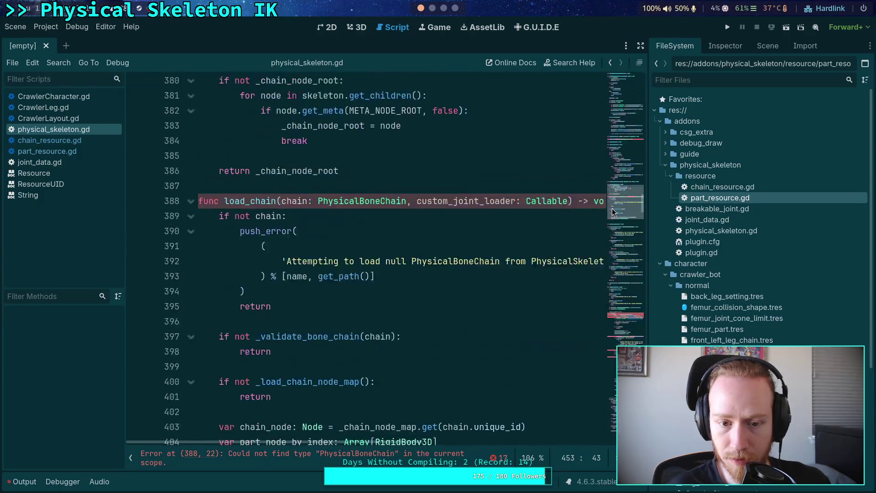
click(191, 396)
Step: Browse the rest of physical_skeleton.gd looking for remaining errors
scroll(227, 284, down, 5)
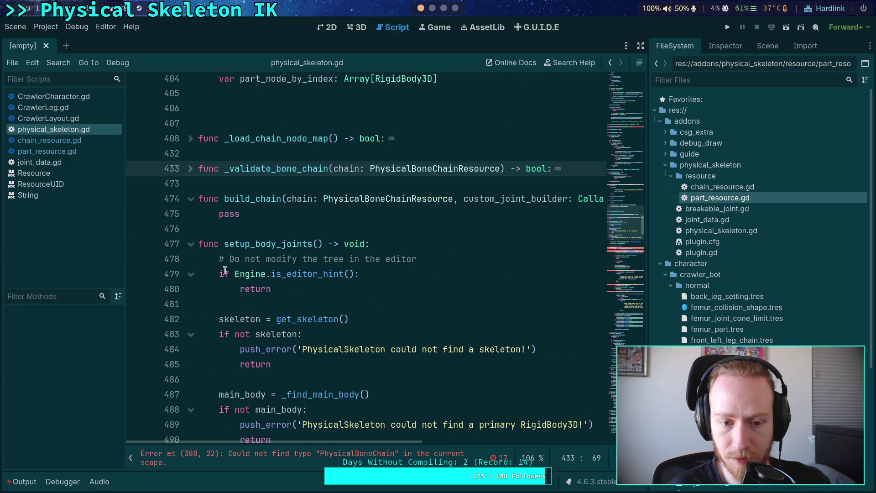
scroll(209, 254, down, 20)
scroll(283, 214, down, 9)
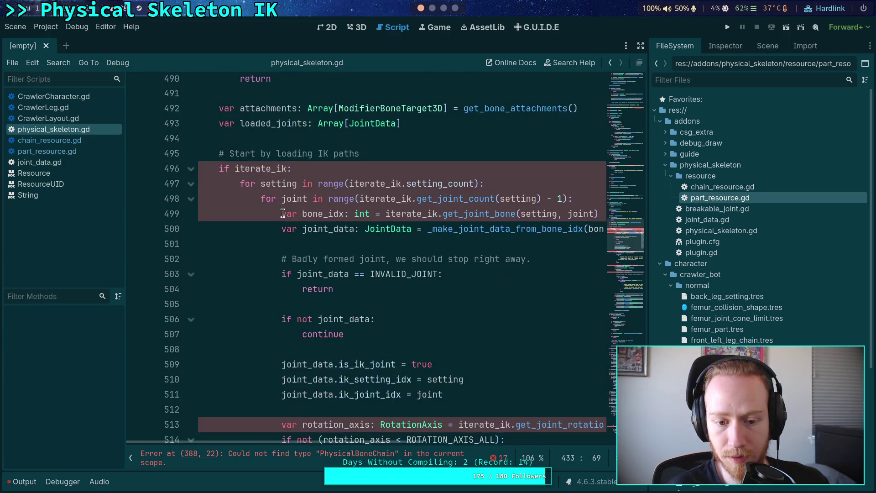
scroll(378, 274, up, 7)
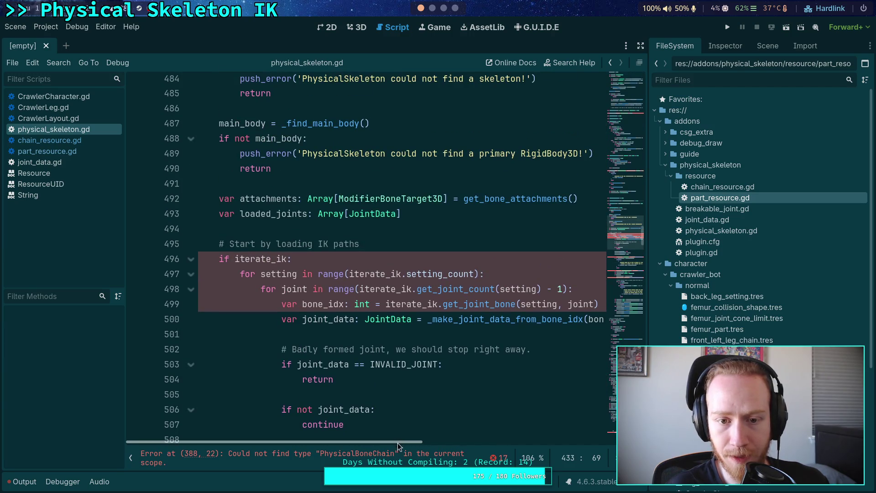
scroll(430, 399, down, 11)
scroll(458, 387, up, 20)
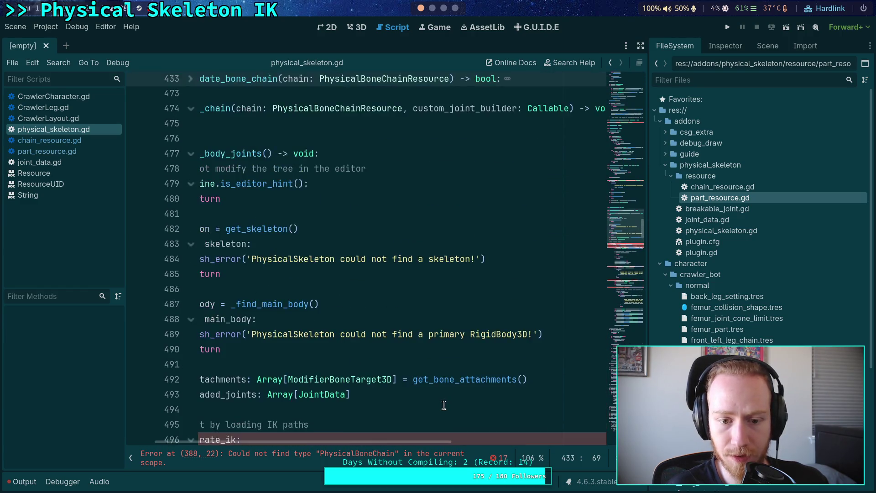
scroll(443, 405, up, 2)
drag(404, 441, 313, 440)
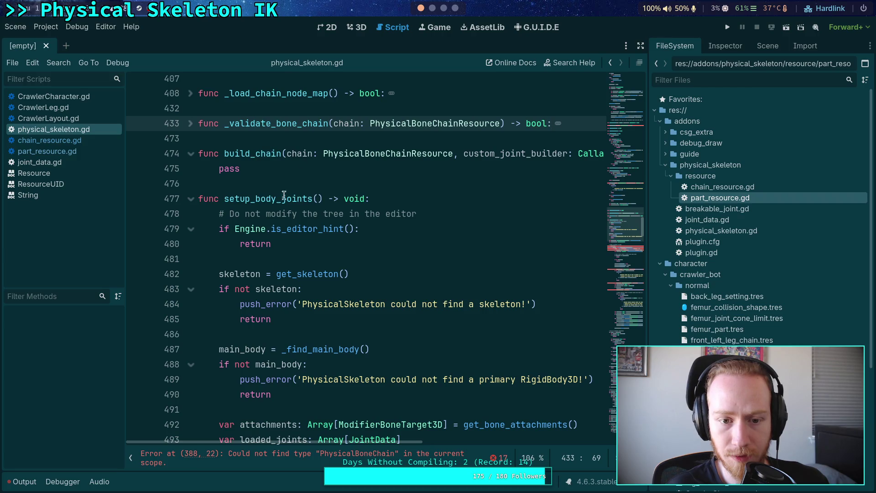
scroll(385, 239, down, 3)
click(416, 316)
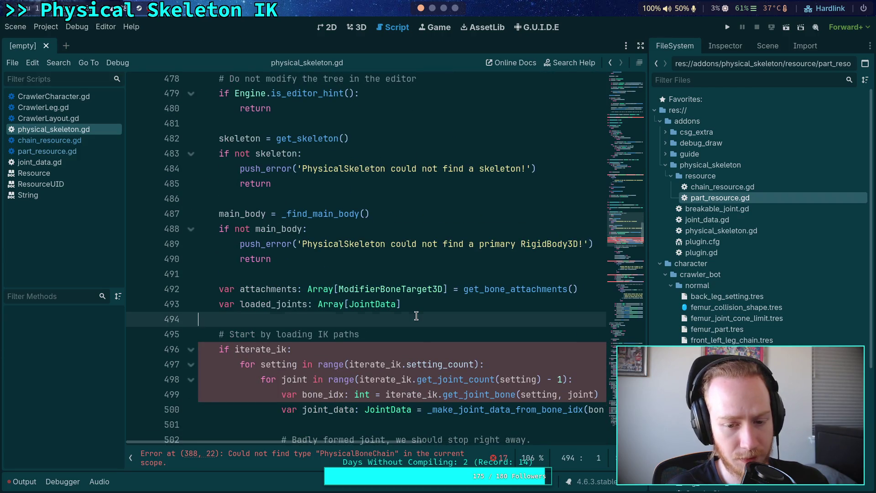
scroll(414, 313, up, 5)
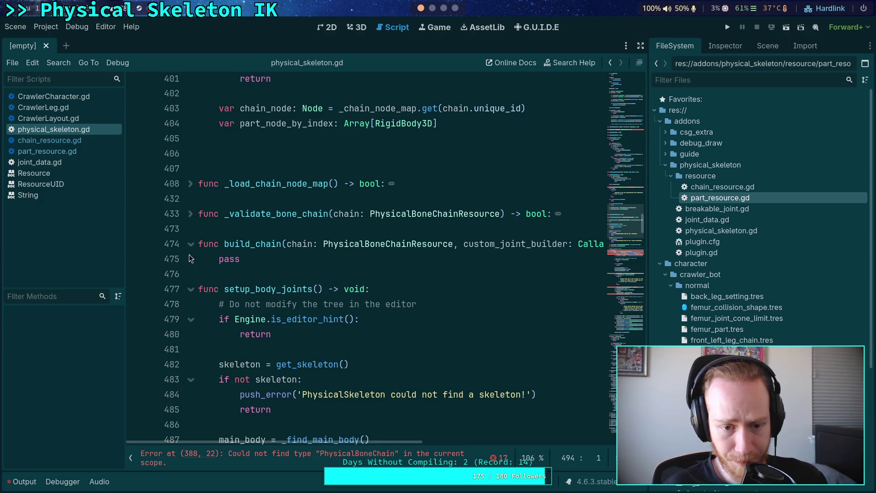
Step: Re-expand _validate_bone_chain to recheck line 453, then collapse it again
click(191, 213)
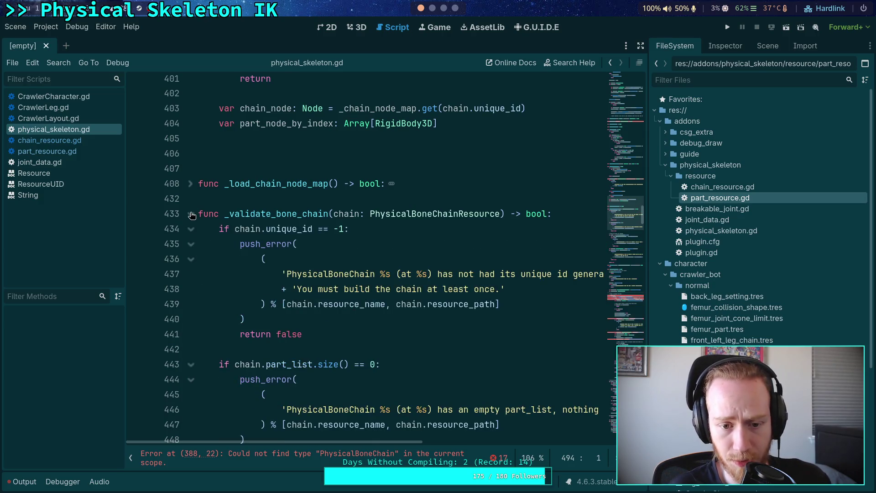
scroll(228, 226, down, 10)
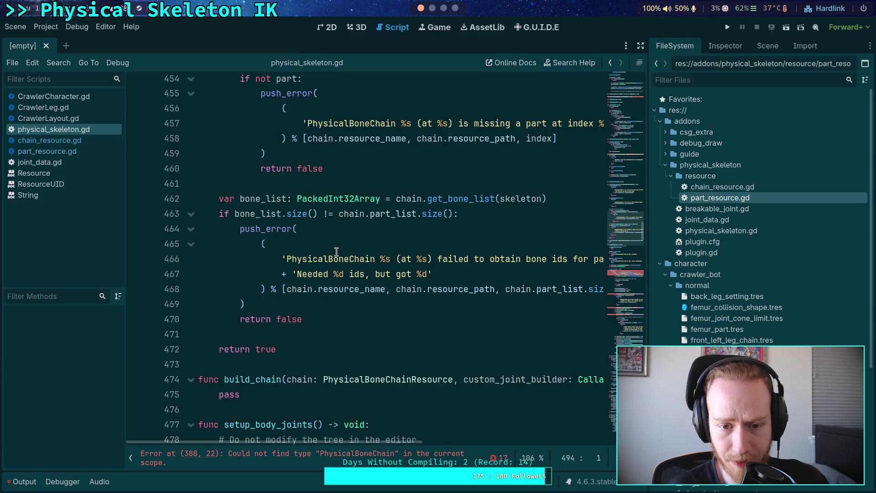
scroll(337, 252, up, 2)
drag(324, 302, 303, 196)
click(302, 197)
scroll(197, 282, up, 10)
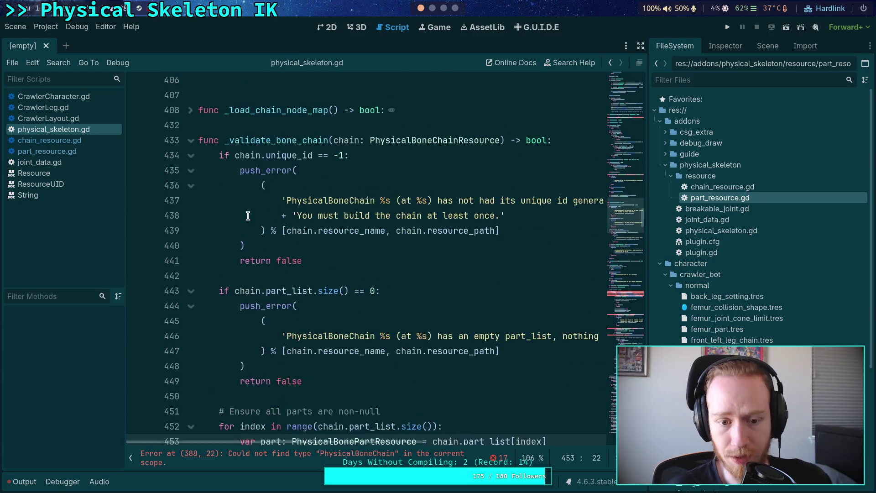
click(191, 304)
Step: Collapse setup_body_joints and peek at _make_joint_data_from_bone_target while scanning the script
scroll(213, 279, down, 11)
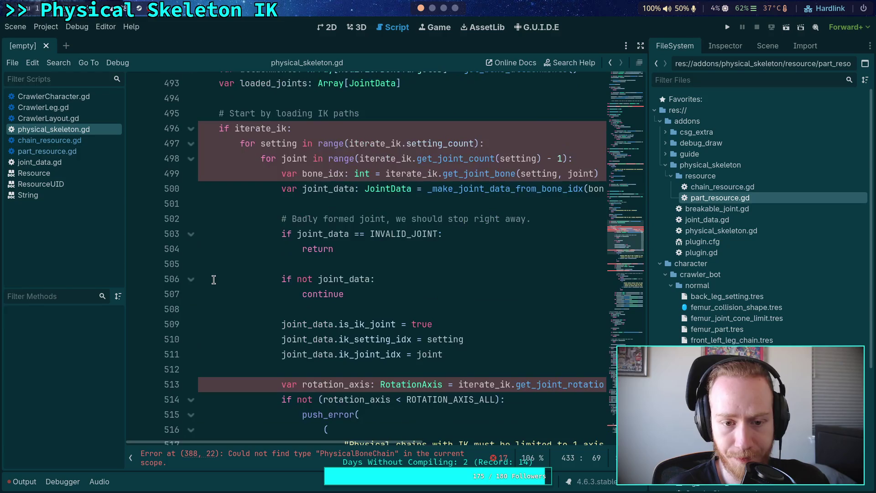
scroll(214, 279, up, 3)
scroll(214, 279, down, 5)
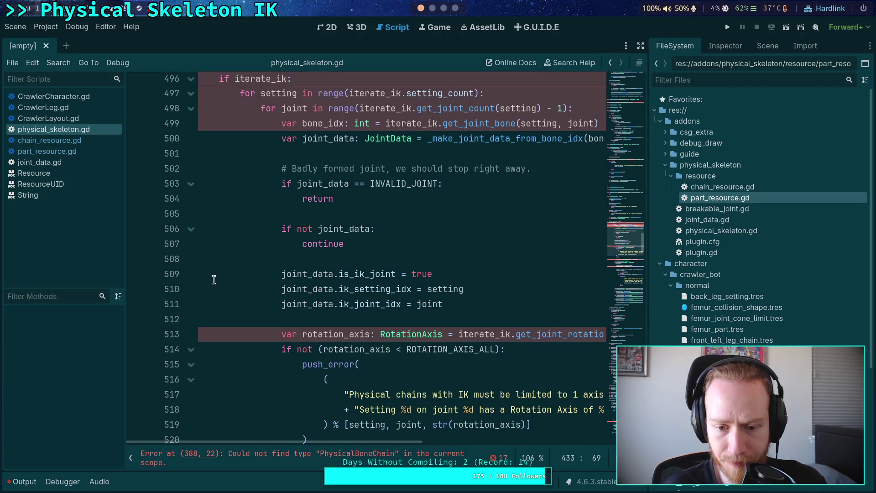
scroll(214, 279, down, 6)
scroll(215, 279, up, 10)
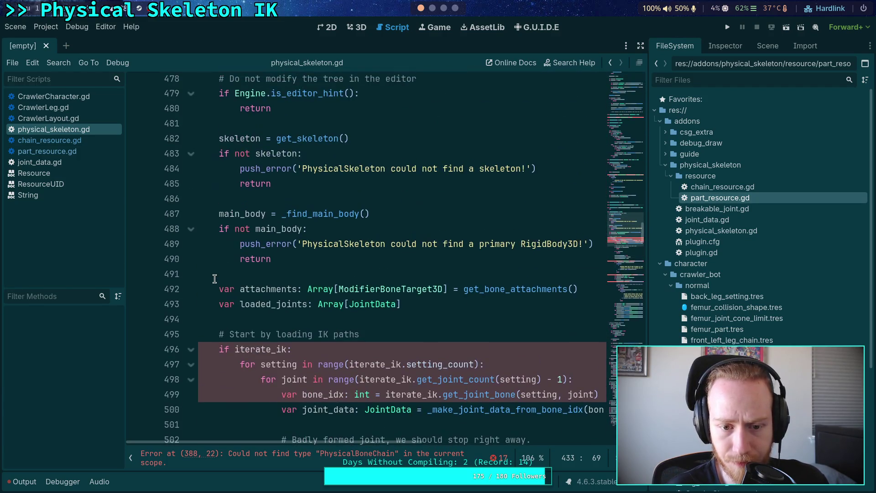
scroll(215, 278, up, 2)
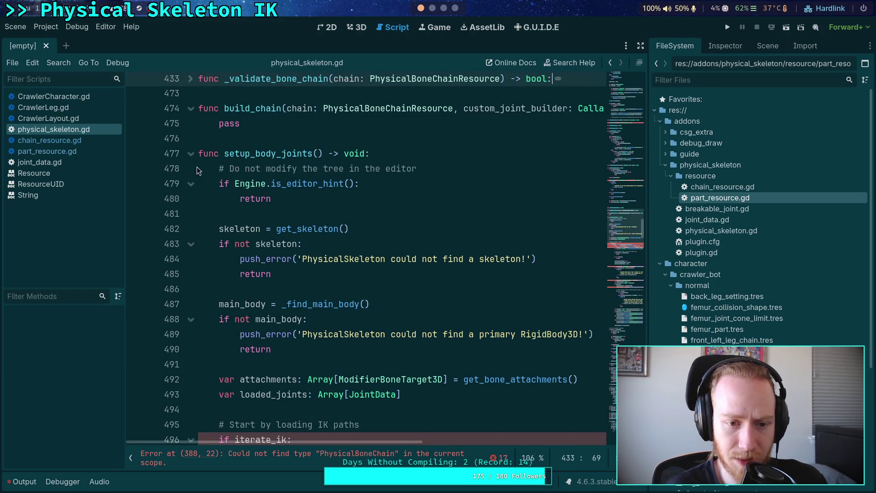
click(191, 154)
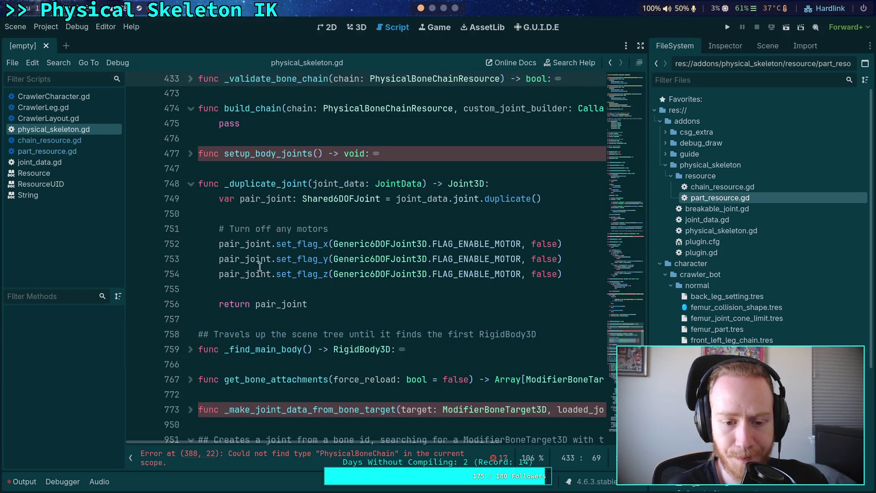
scroll(256, 262, down, 5)
click(192, 185)
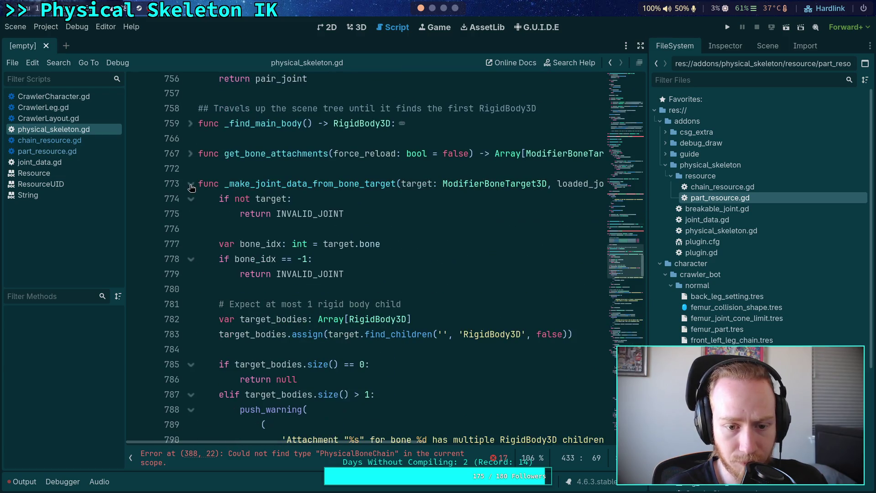
click(192, 184)
scroll(416, 307, down, 10)
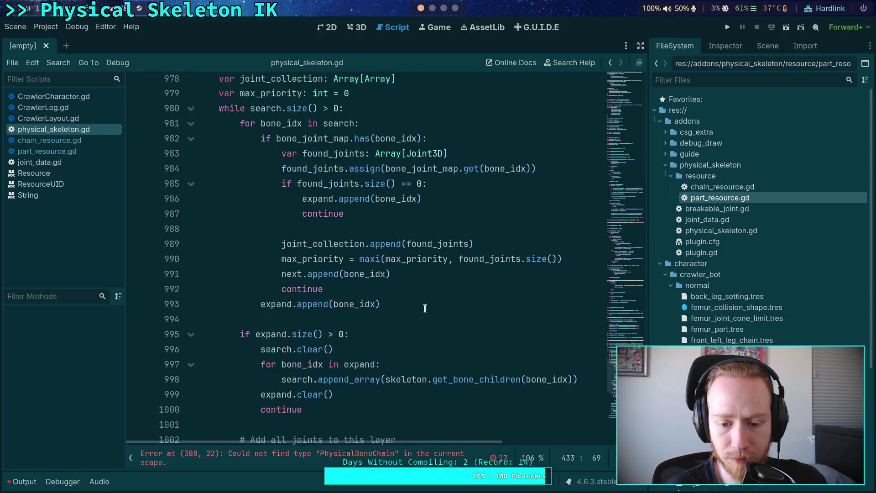
Step: Fix the line 388 error by typing load_chain's parameter as PhysicalBoneChainResource, save, and return to the terminal
click(325, 457)
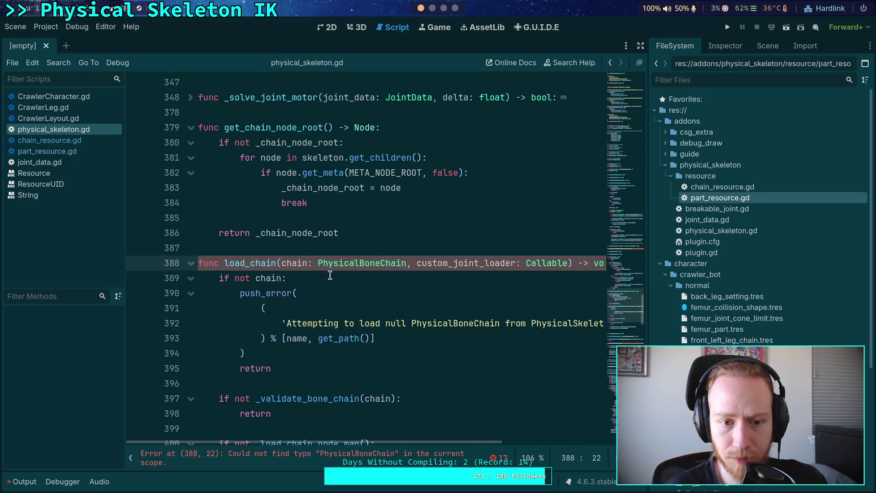
click(406, 263)
text(Resource)
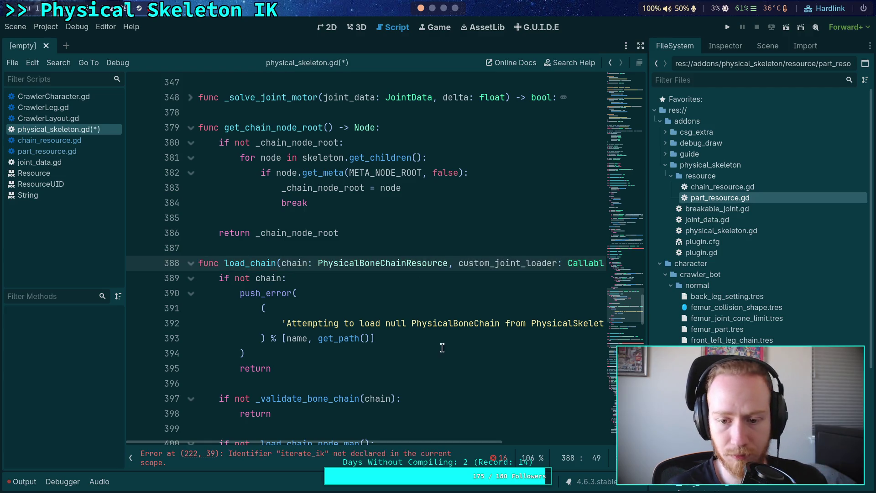
click(499, 458)
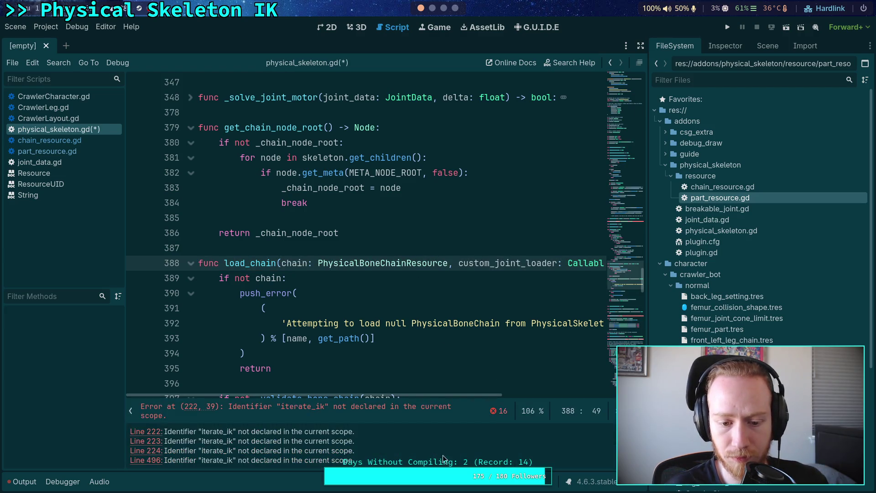
scroll(313, 441, down, 3)
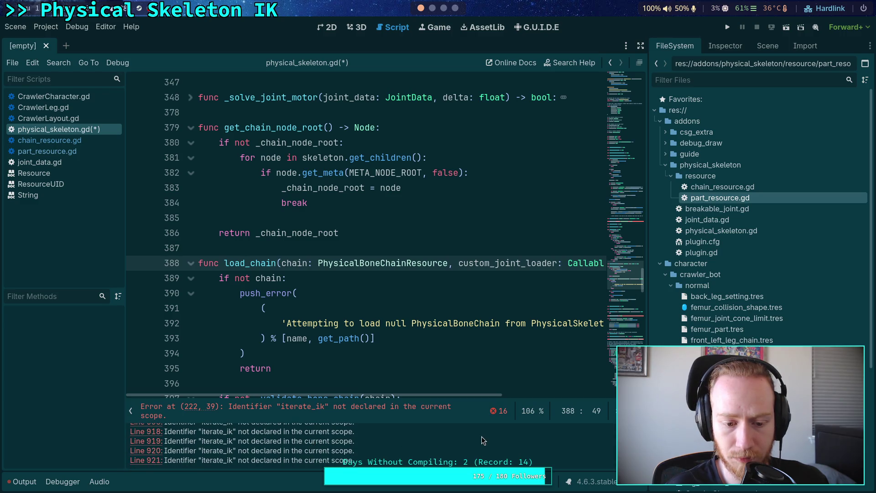
click(496, 412)
key(ctrl+s)
key(ctrl+shift+period)
key(ctrl+shift+period)
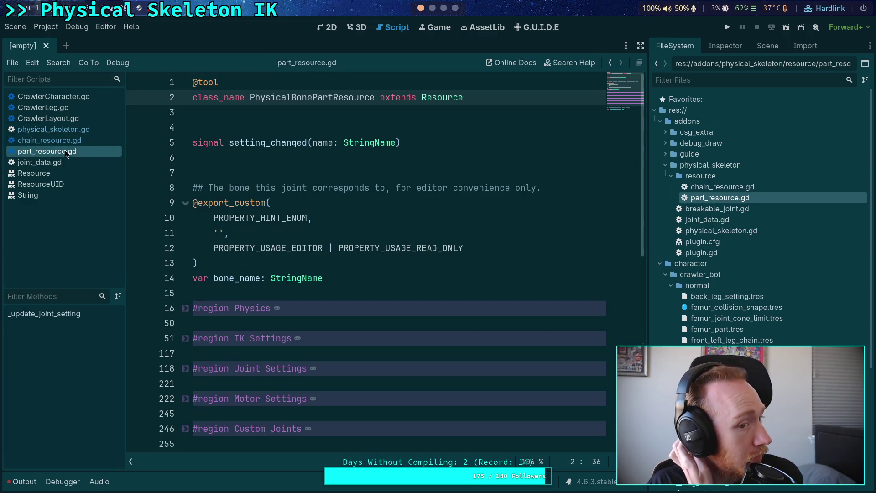
key(super+1)
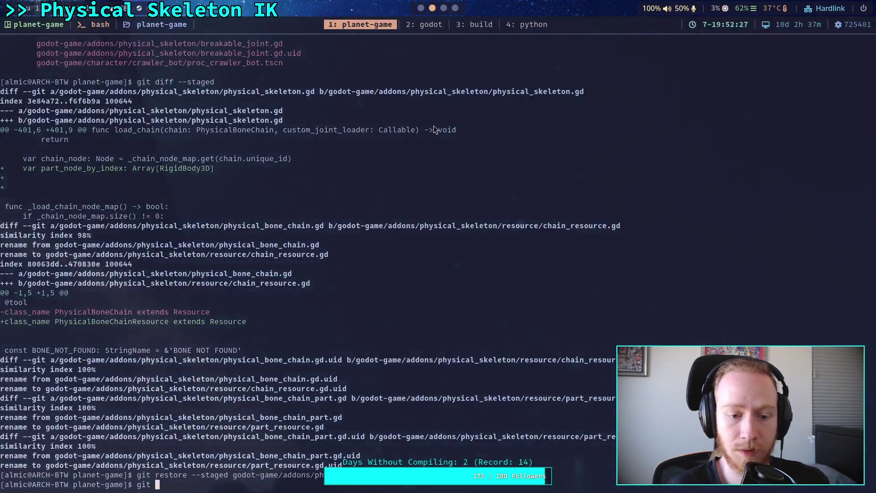
Step: Check git status and stage physical_skeleton.gd with git add
text(status)
key(Return)
text(git add g)
key(Tab)
text(a)
key(Tab)
text(ph)
key(Tab)
key(Tab)
key(Return)
Step: Stage the resource/ folder as well and recheck git status
key(Up)
key(BackSpace)
key(BackSpace)
key(BackSpace)
text(/res)
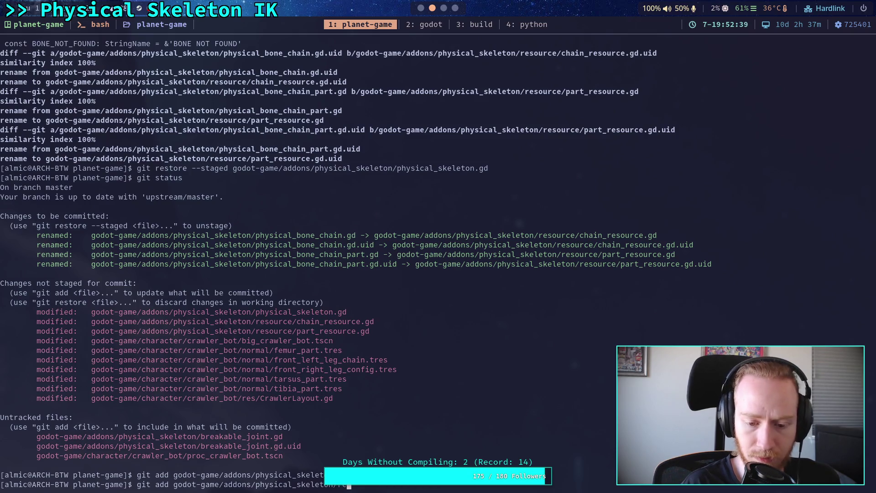
key(Tab)
key(Return)
text(git status)
key(Return)
Step: Page through the git diff --staged output reviewing the resource rename
text(git diff --staged)
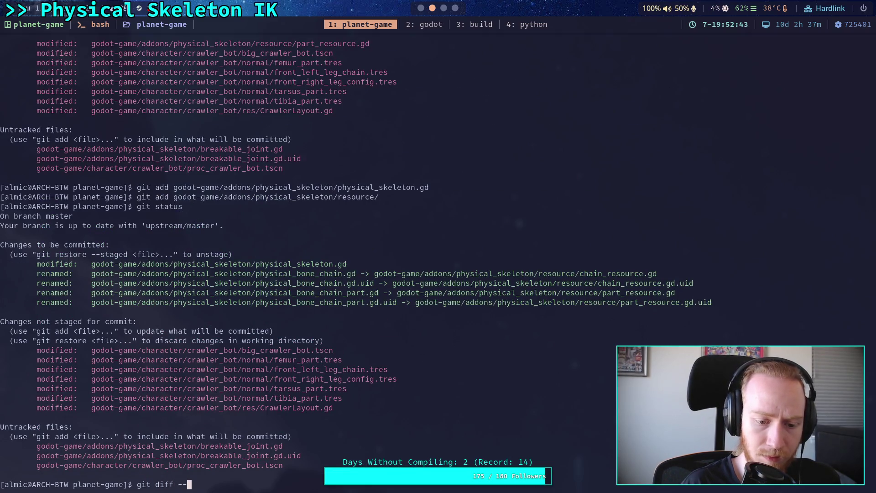
key(Return)
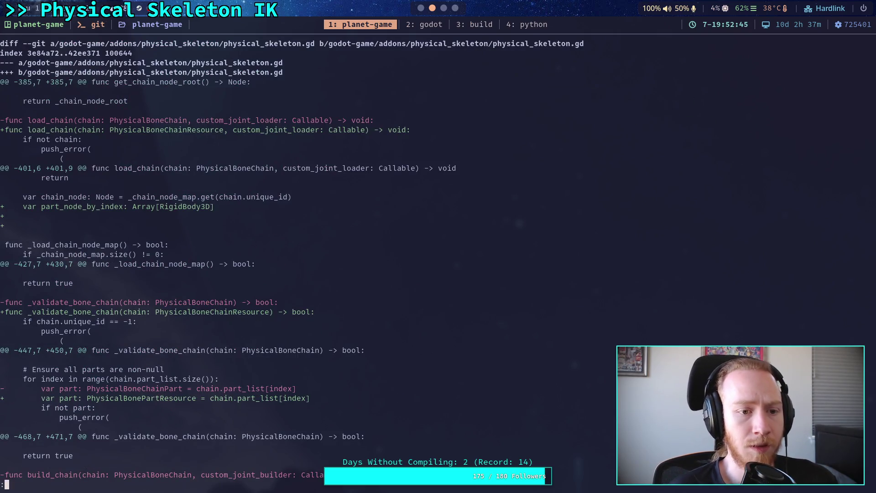
scroll(374, 265, down, 3)
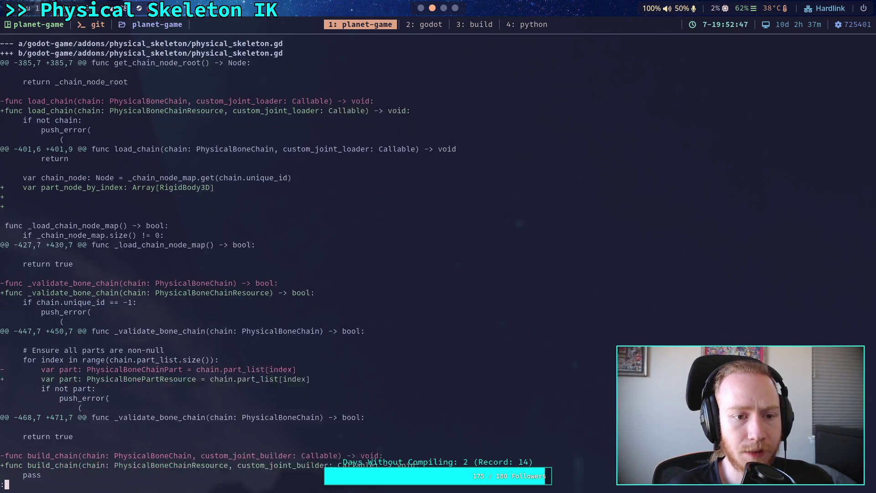
scroll(228, 260, down, 2)
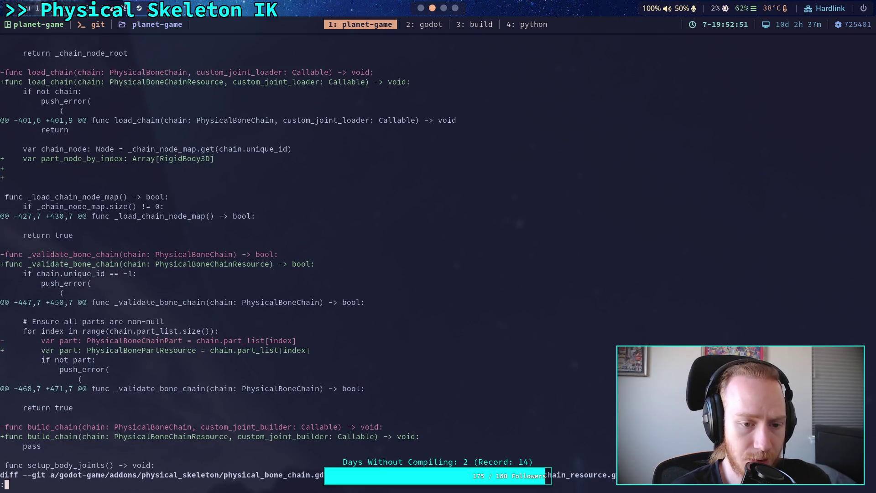
scroll(308, 260, down, 6)
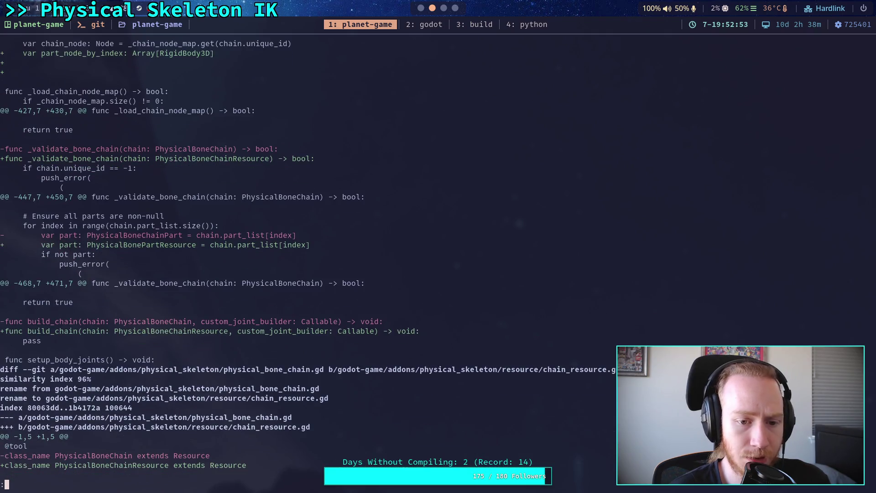
scroll(308, 259, down, 8)
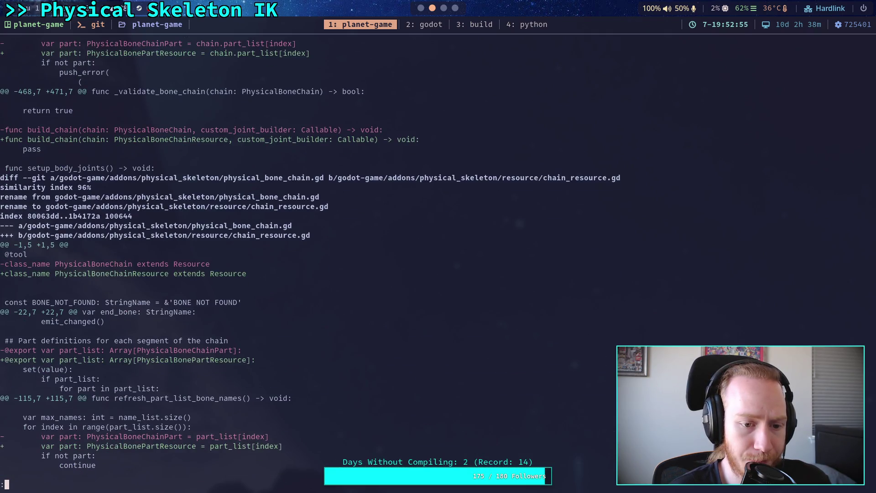
scroll(309, 259, down, 3)
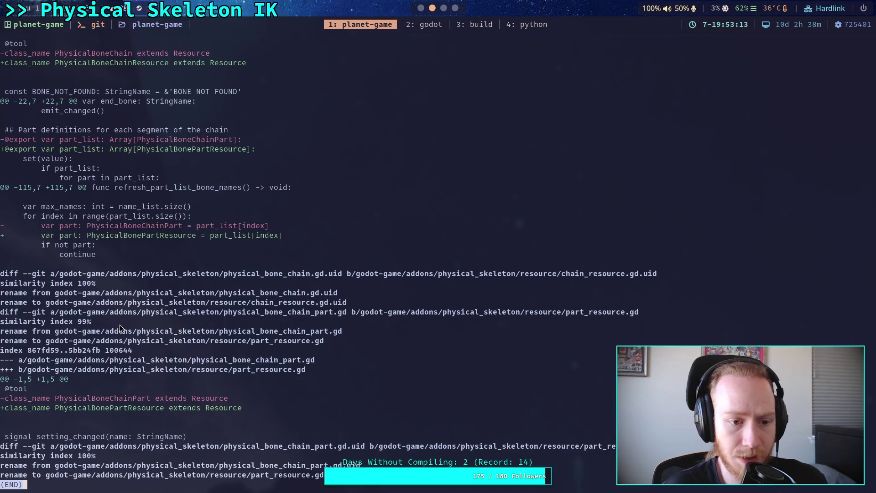
scroll(168, 313, up, 10)
scroll(171, 308, down, 9)
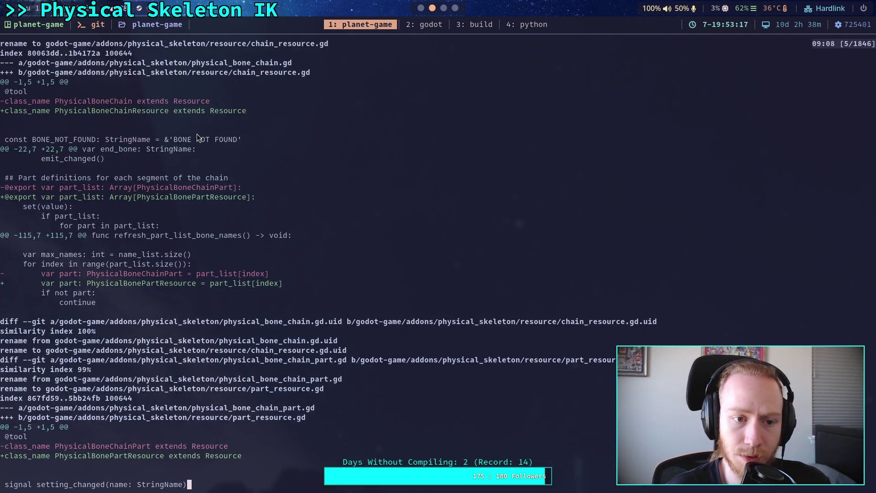
scroll(198, 137, down, 5)
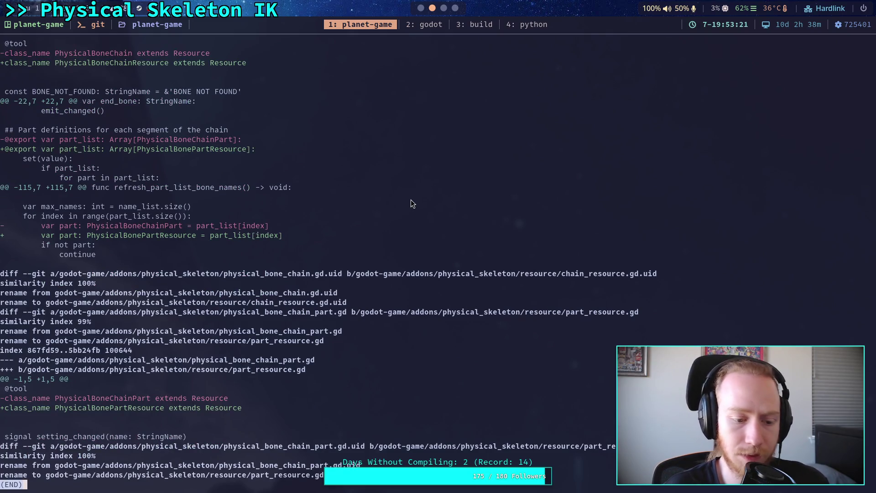
Step: Recheck git status and run git diff on godot-game/character/crawler_bot/normal/
text(qgit status)
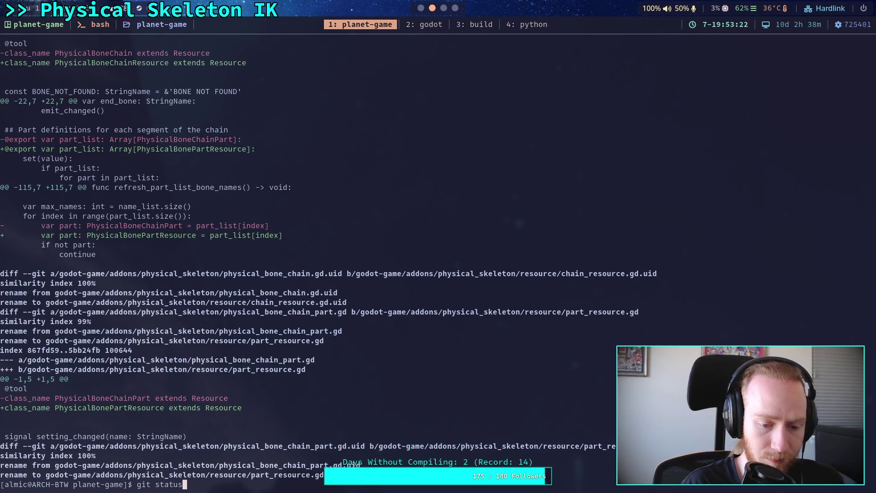
key(Return)
text(git diff go)
key(Tab)
key(Tab)
text(cr)
key(Tab)
text(n)
key(Tab)
key(Return)
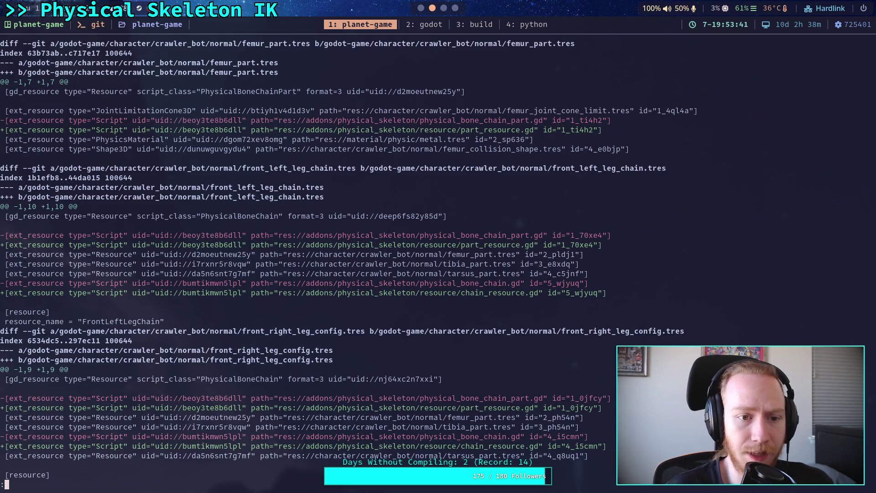
Step: Re-save front_left_leg_chain.tres from the Inspector and rerun the normal folder git diff
click(423, 9)
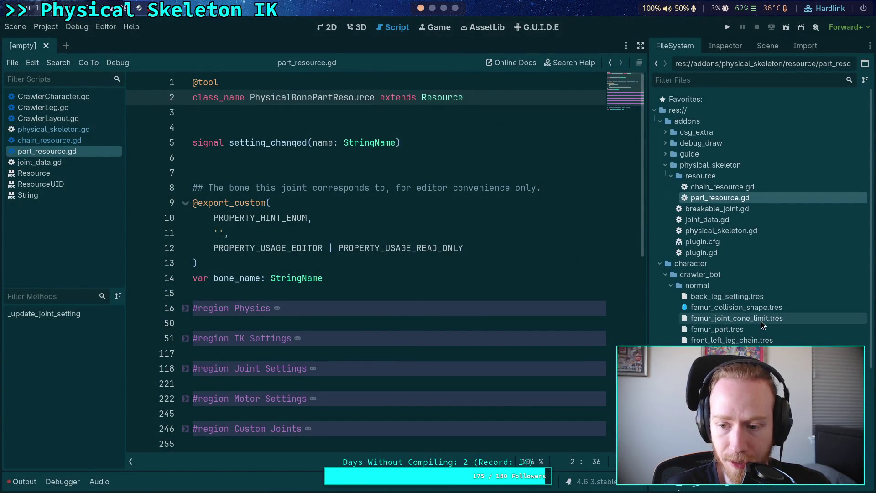
click(753, 339)
drag(645, 285, 588, 285)
click(666, 46)
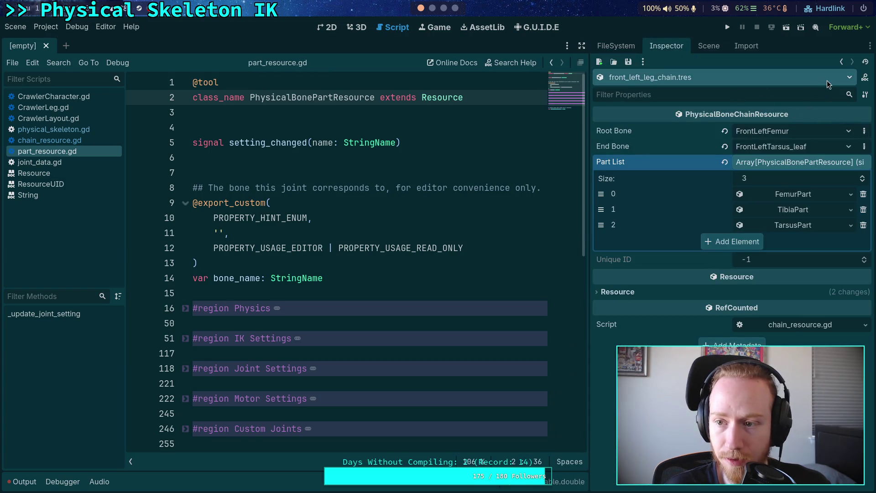
click(628, 61)
click(638, 74)
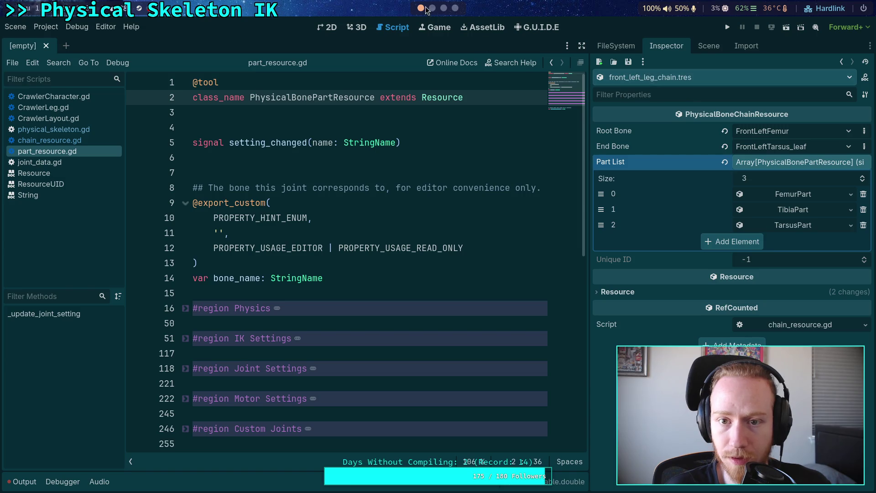
click(432, 9)
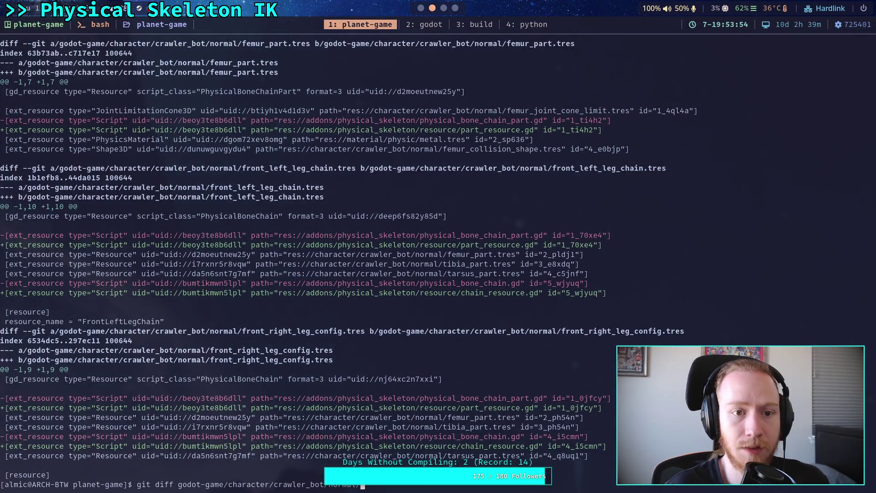
key(Return)
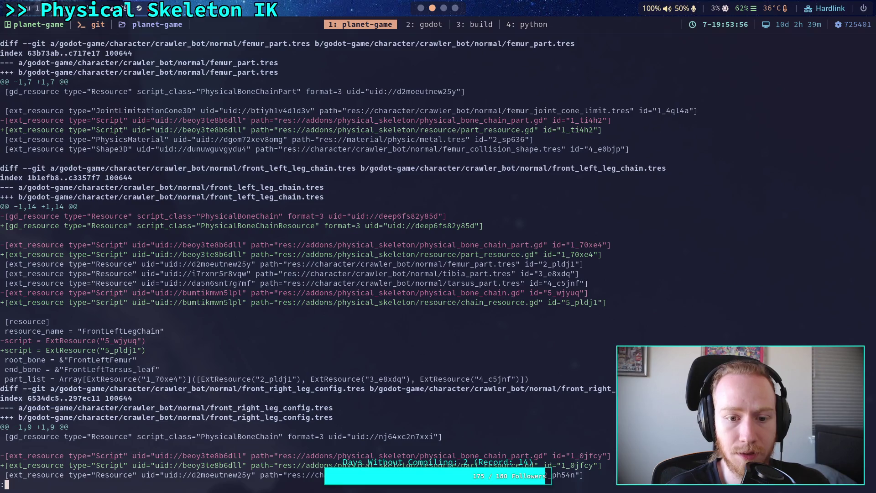
Step: Re-save the FemurPart, TibiaPart and TarsusPart resources from the chain's Part List
click(421, 8)
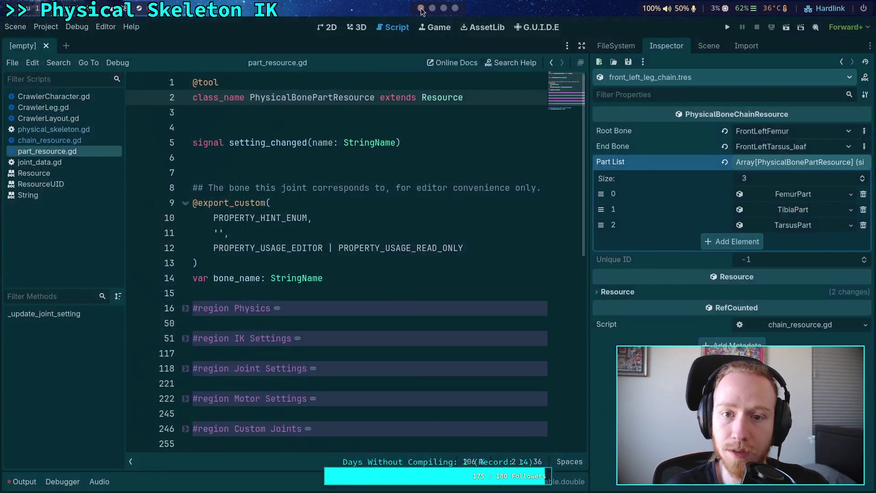
click(850, 195)
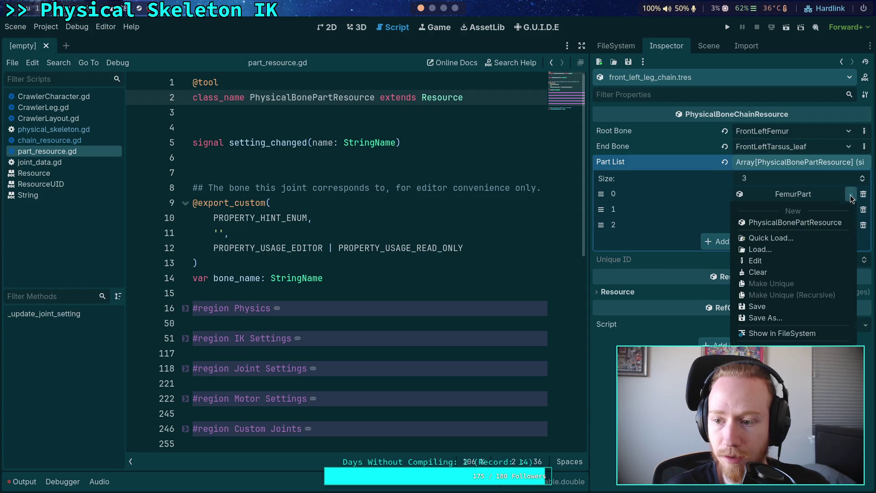
key(Escape)
click(850, 210)
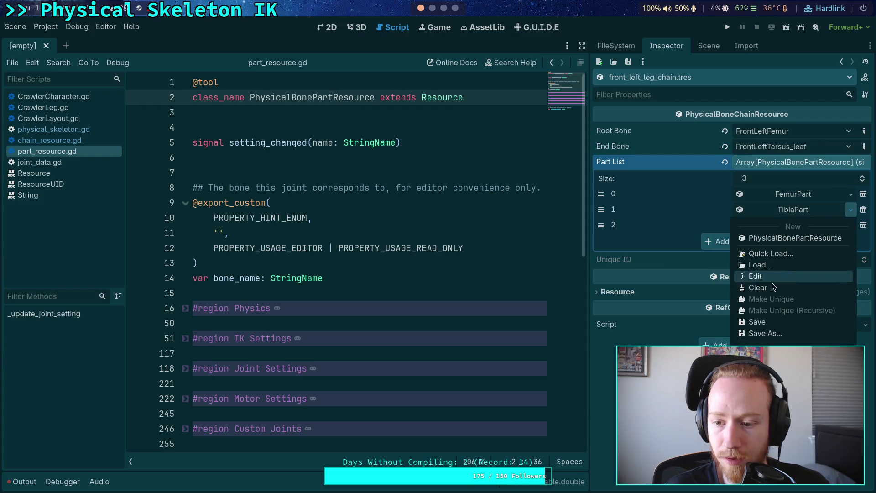
click(763, 322)
click(850, 225)
click(771, 338)
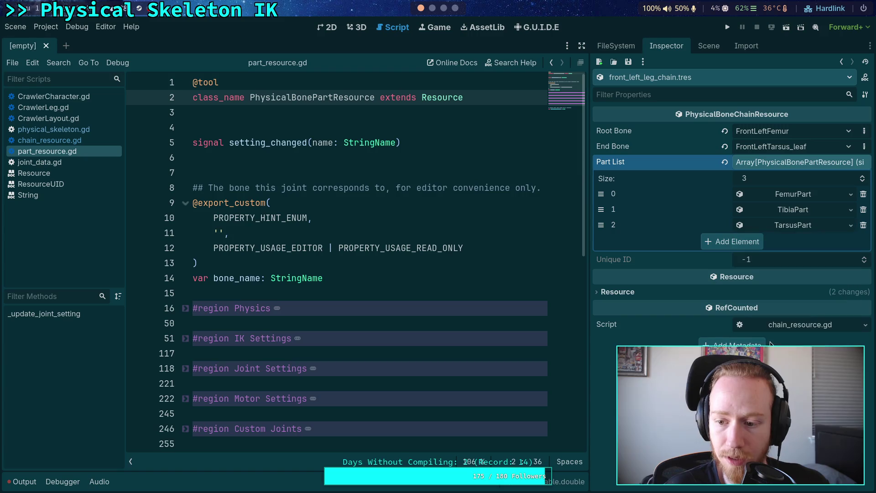
click(429, 12)
Step: Rerun the normal folder diff and review the femur, front_right_leg_config and tibia part changes
key(q)
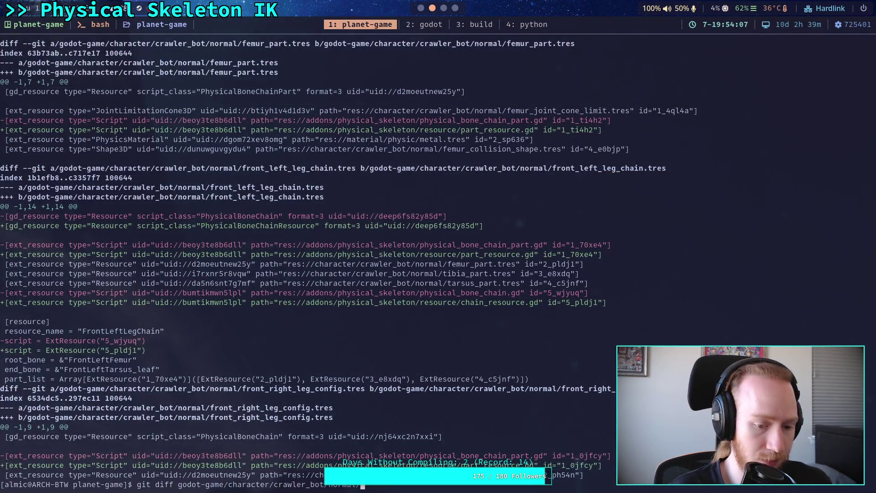
key(Up)
key(Return)
key(Down)
key(Down)
key(Down)
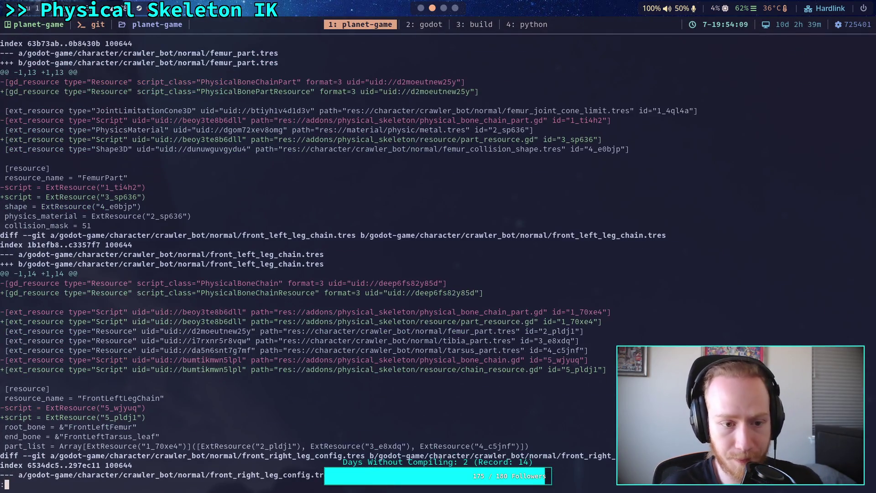
key(Up)
key(Up)
key(Up)
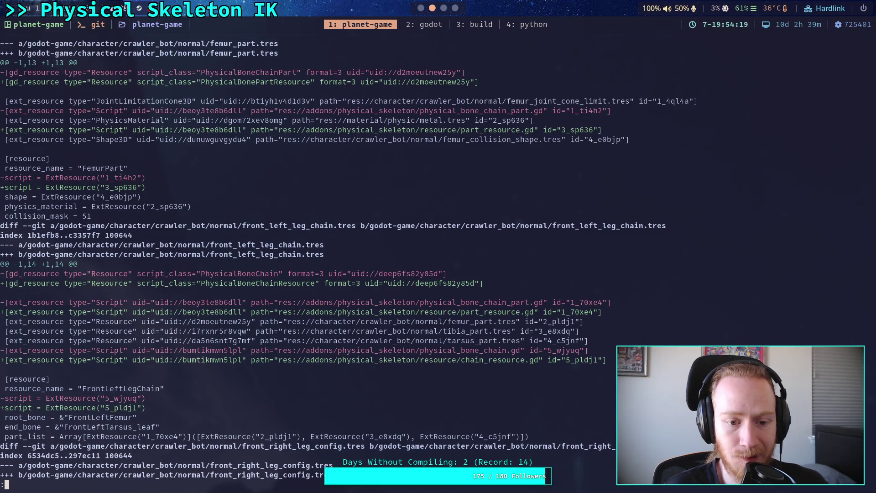
key(Up)
key(Up)
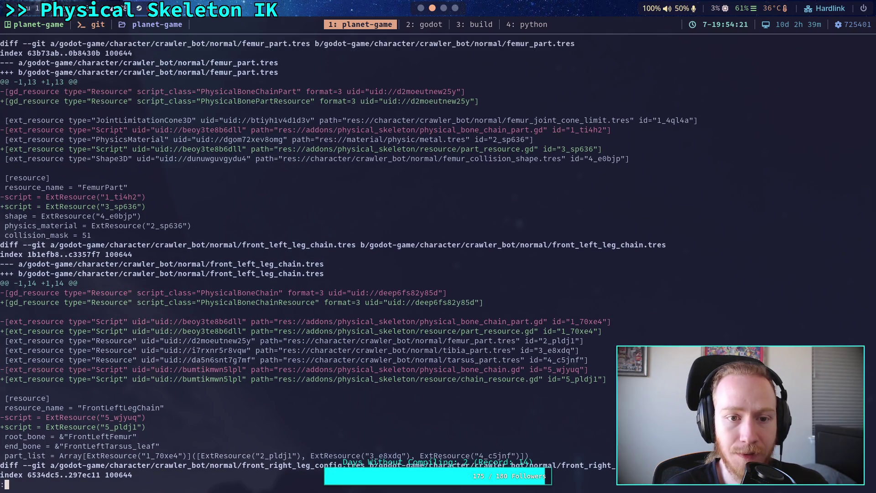
key(Down)
key(Down)
key(Down)
key(Down)
key(Down)
key(Down)
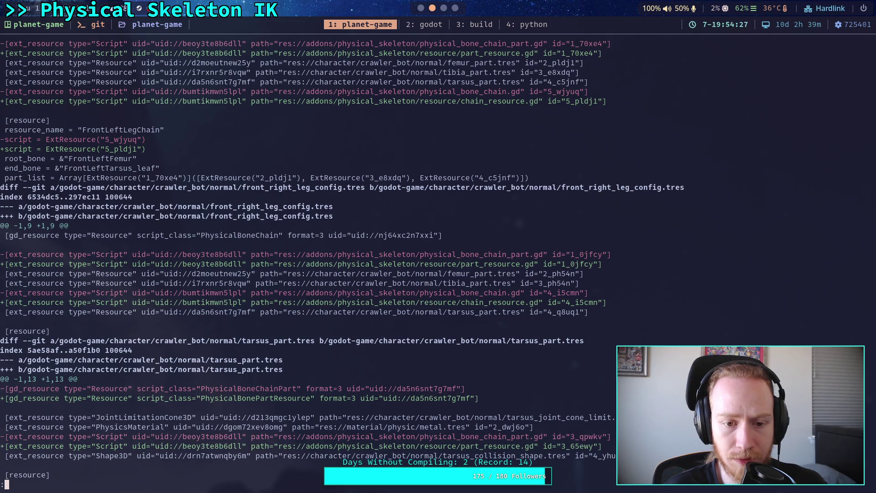
key(Down)
key(Down)
key(Down)
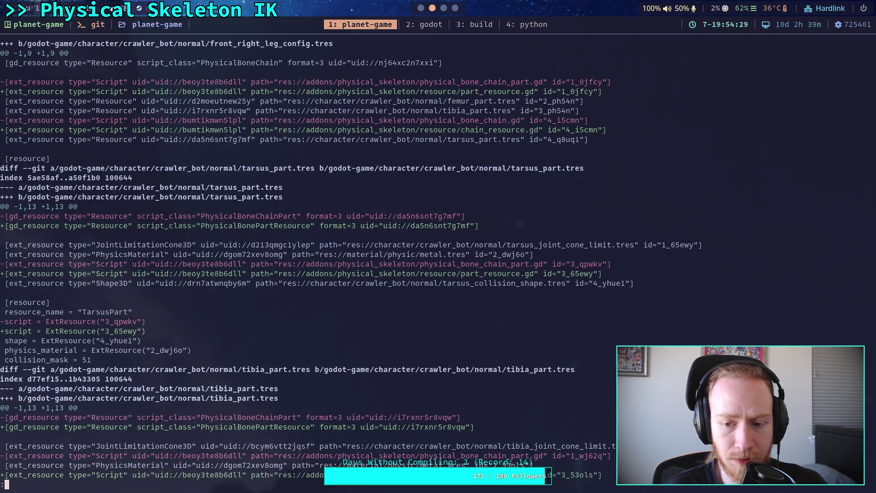
key(Down)
key(Down)
key(Down)
key(Down)
key(Down)
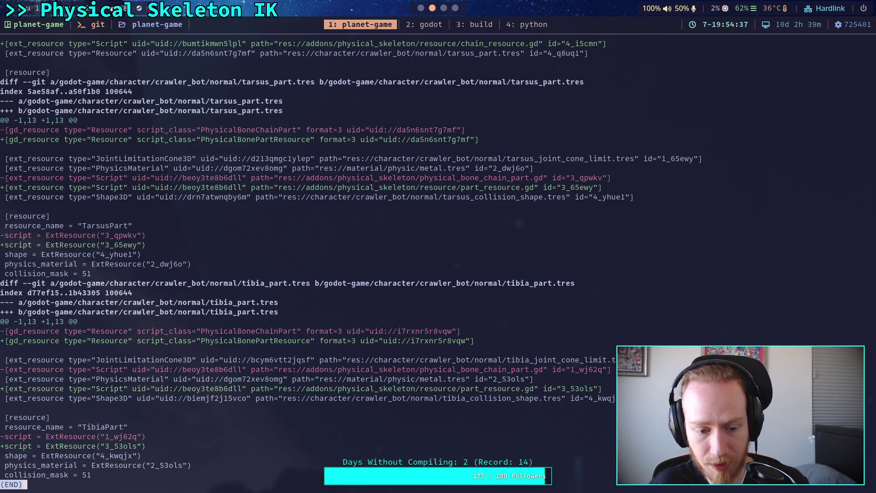
key(Up)
key(Down)
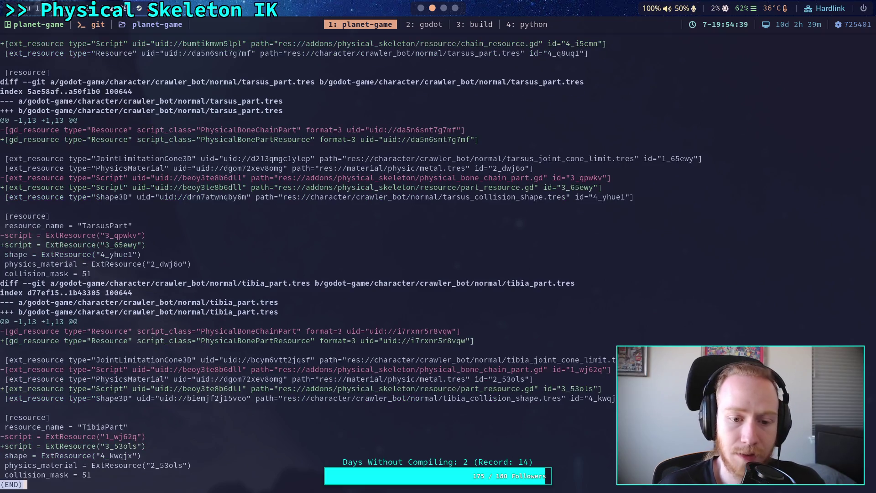
click(420, 9)
click(708, 46)
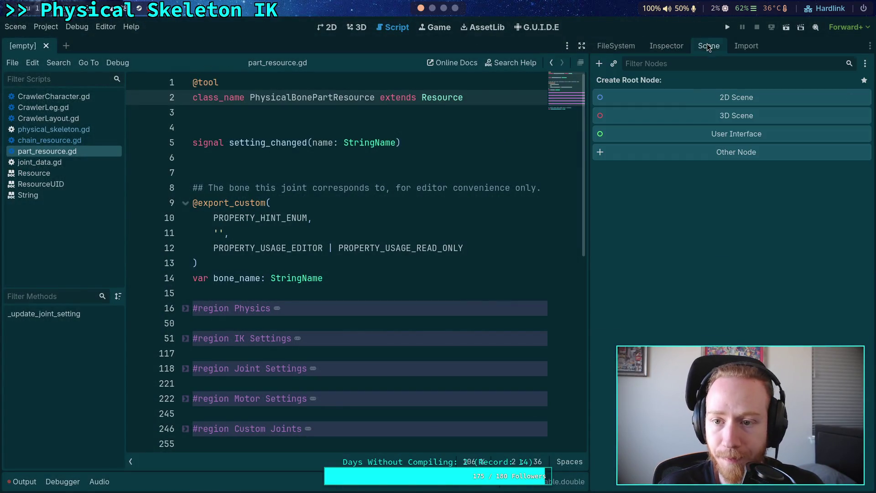
click(624, 46)
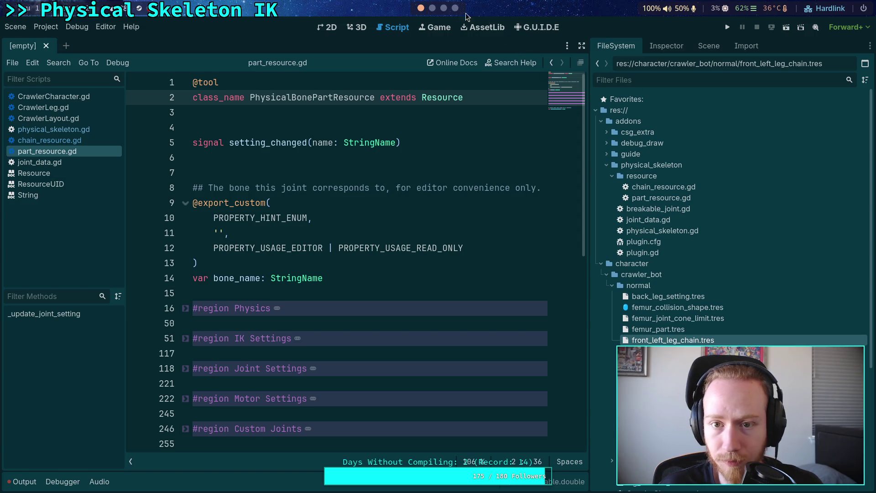
click(431, 8)
key(Up)
key(Up)
key(Up)
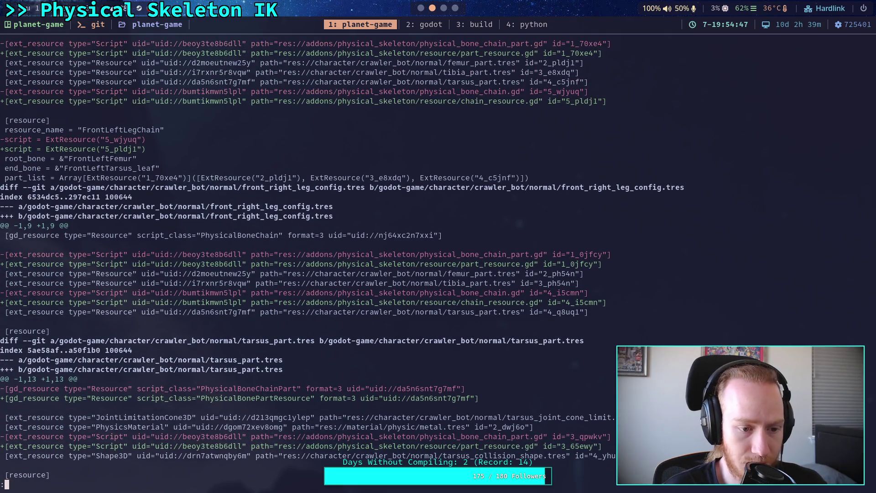
key(Up)
key(Up)
key(Up)
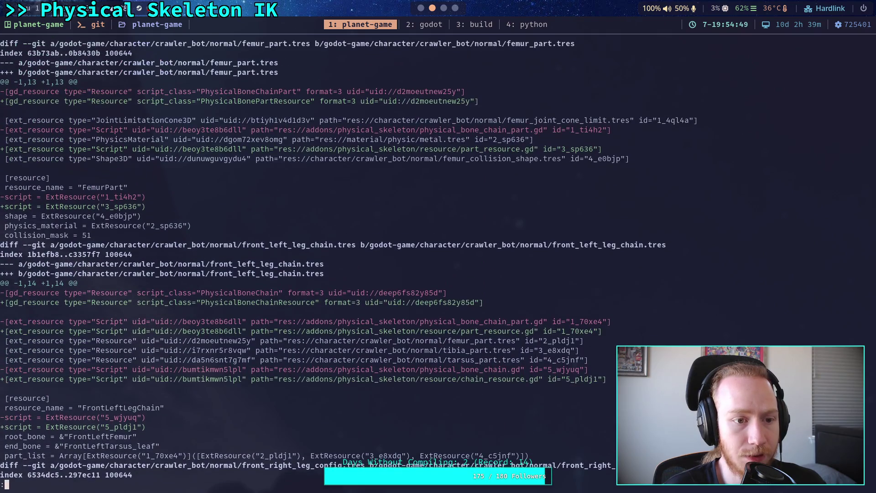
Step: Finish reading the tarsus and tibia diffs, then run git status
key(Down)
key(Down)
key(Down)
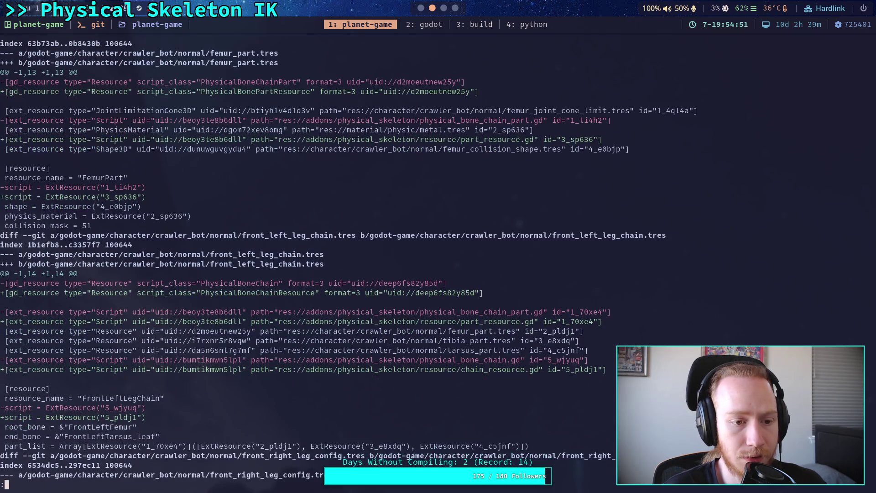
key(Down)
key(Down)
key(Down)
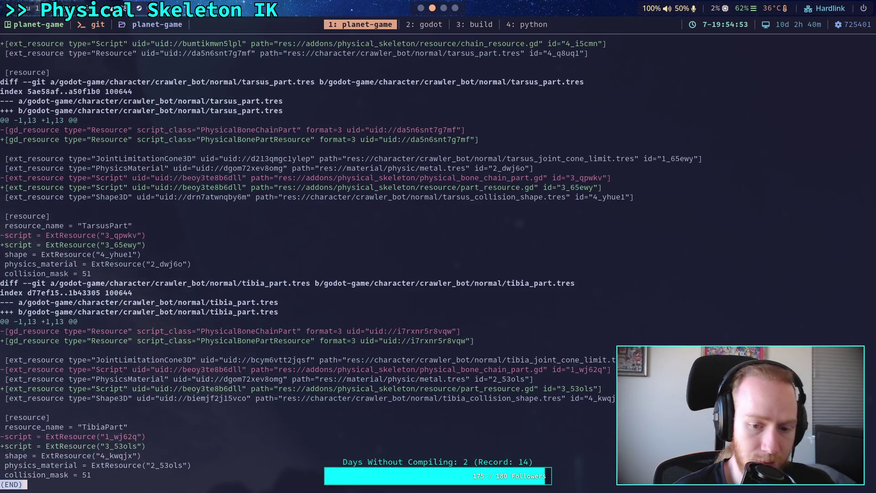
text(qgit status)
key(Return)
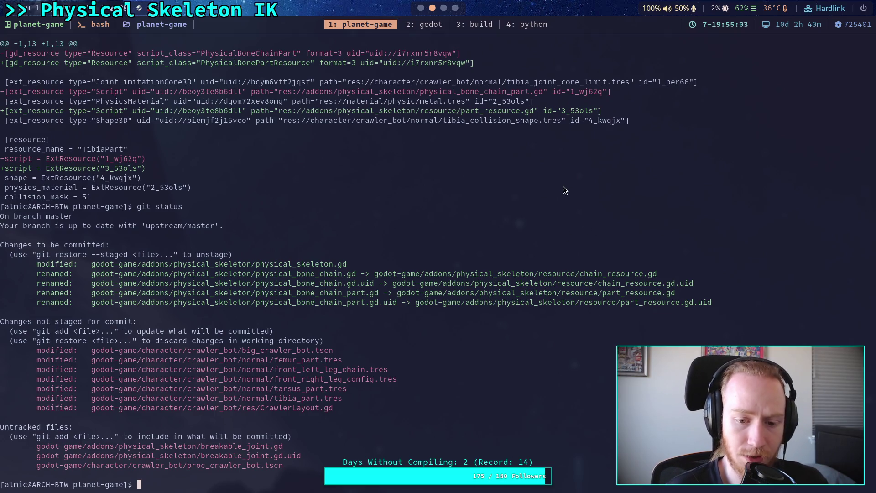
Step: Rerun git diff on godot-game/character/crawler_bot/normal/ and scroll to the chain config diffs
key(Up)
key(Up)
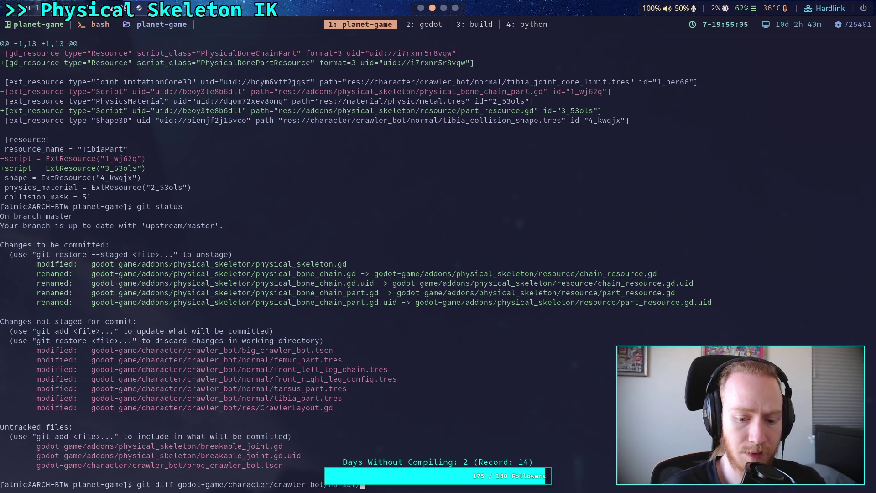
key(Return)
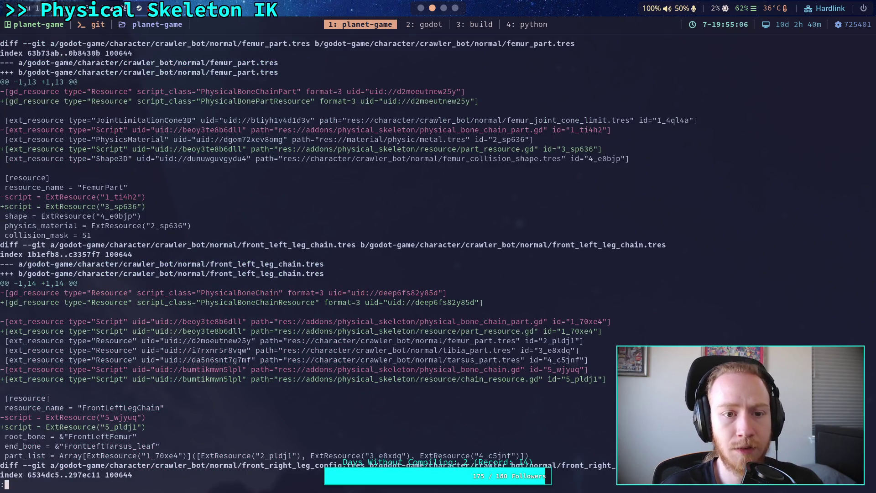
key(j)
key(j)
key(j)
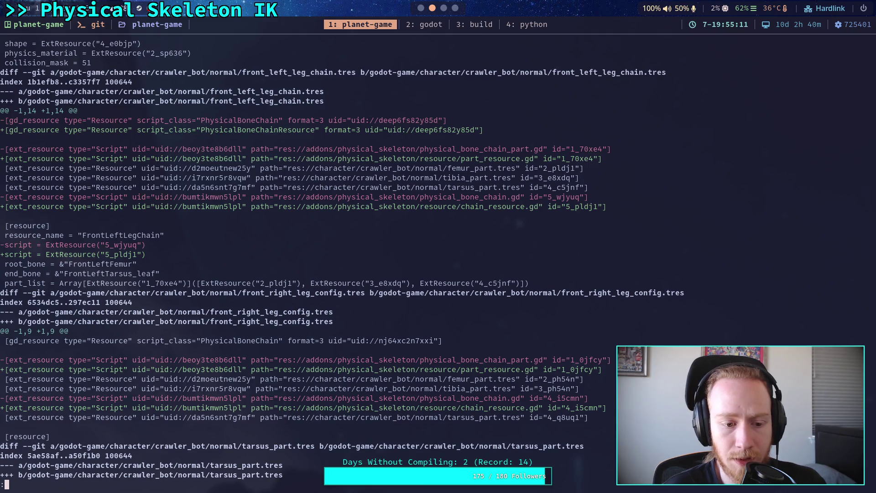
key(super+2)
Step: Re-save front_right_leg_config.tres from the Inspector and recall the normal folder diff command
click(676, 48)
click(629, 47)
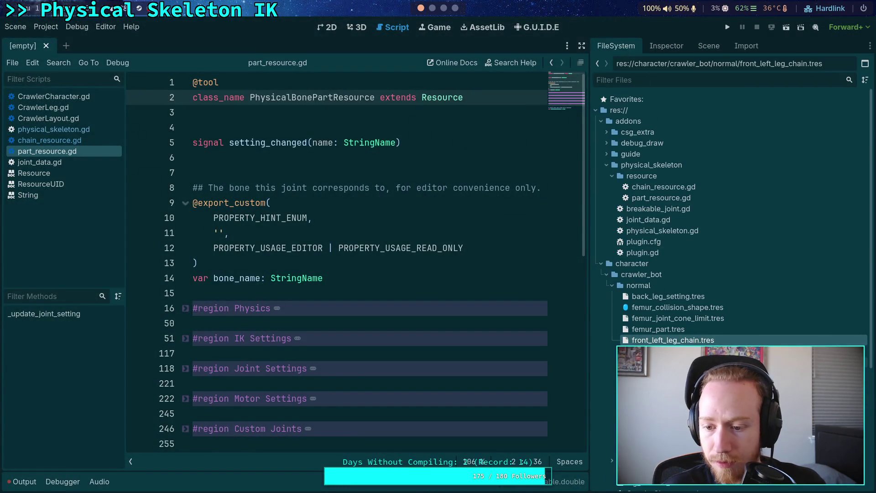
click(671, 365)
click(666, 45)
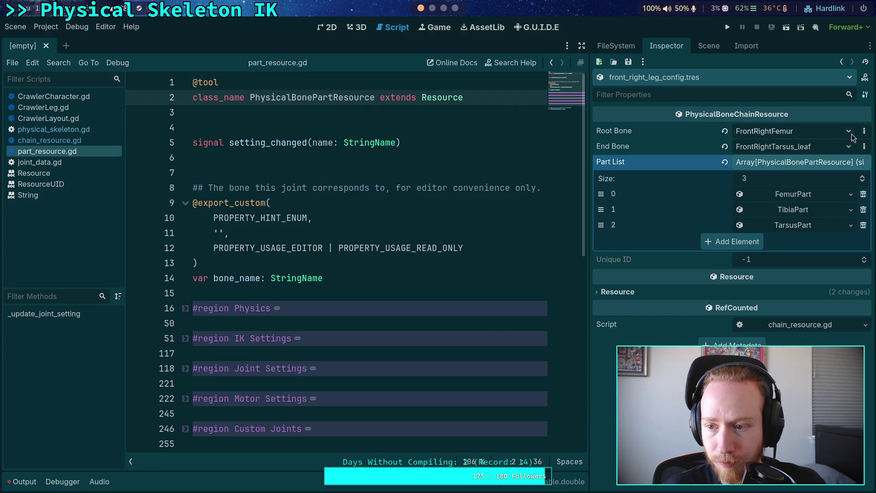
click(628, 62)
click(641, 77)
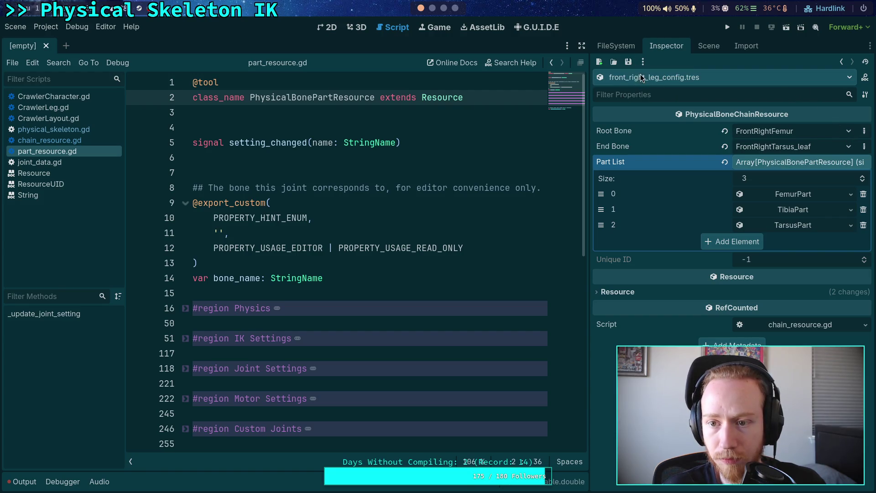
key(super+1)
key(Up)
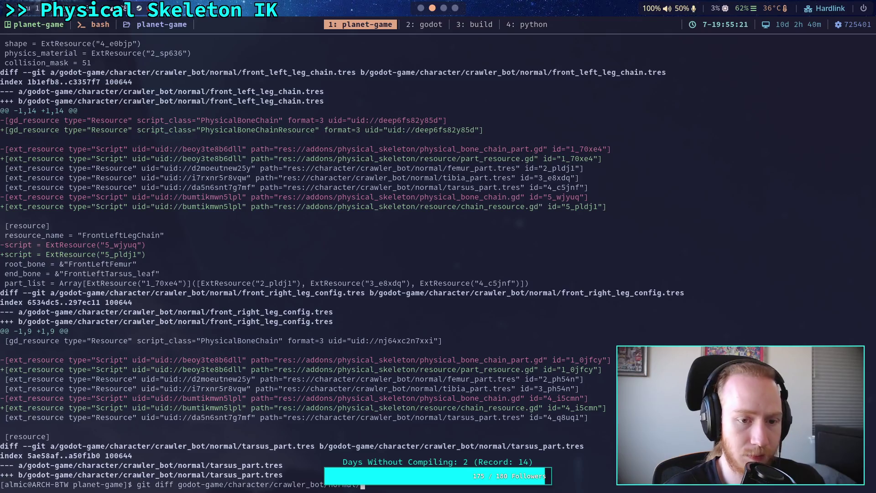
Step: Review the refreshed normal folder diff of femur, front_right_leg_config, tarsus and tibia, then run git status
key(Return)
key(Down)
key(Down)
key(Down)
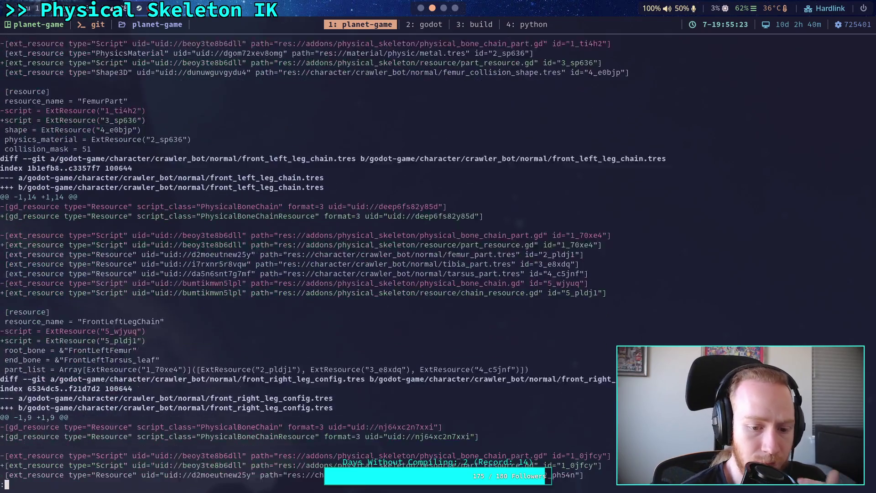
key(Down)
key(Down)
key(Down)
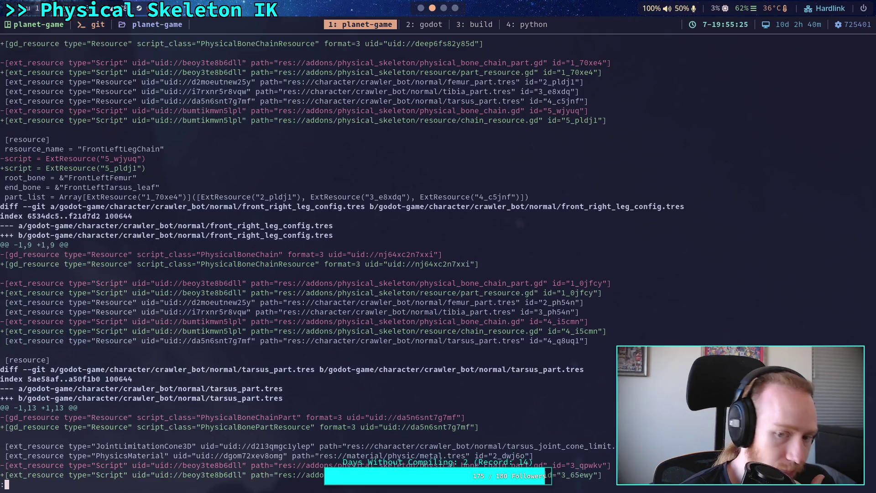
key(Down)
key(Down)
key(Down)
key(Down)
key(Down)
key(Down)
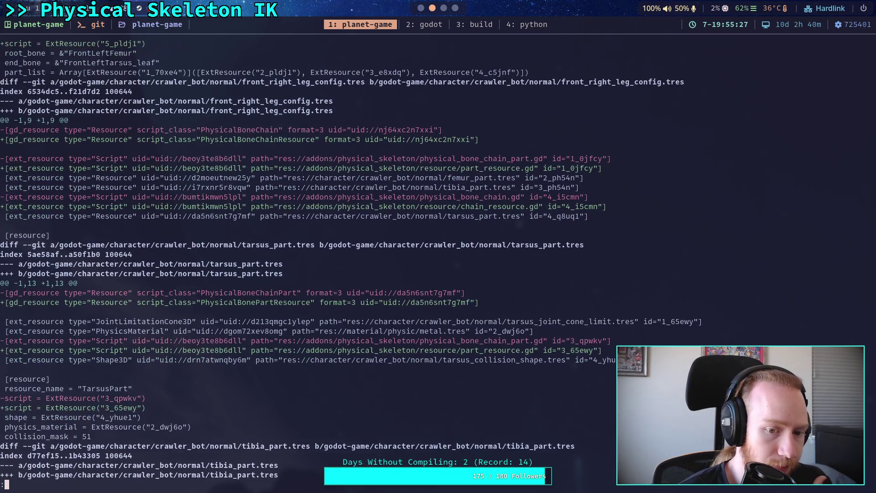
key(Down)
key(Down)
key(Down)
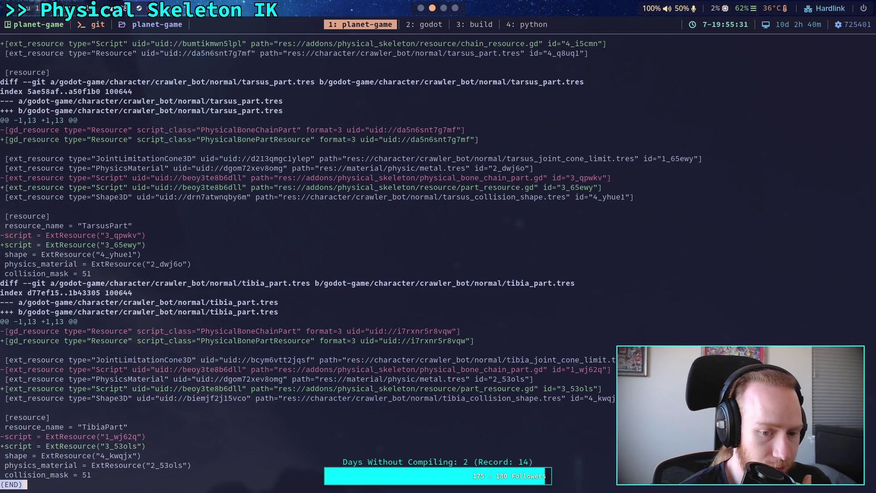
text(qgit status)
key(Return)
Step: Stage godot-game/character/crawler_bot/normal with git add
text(git add godot-game/character/cr)
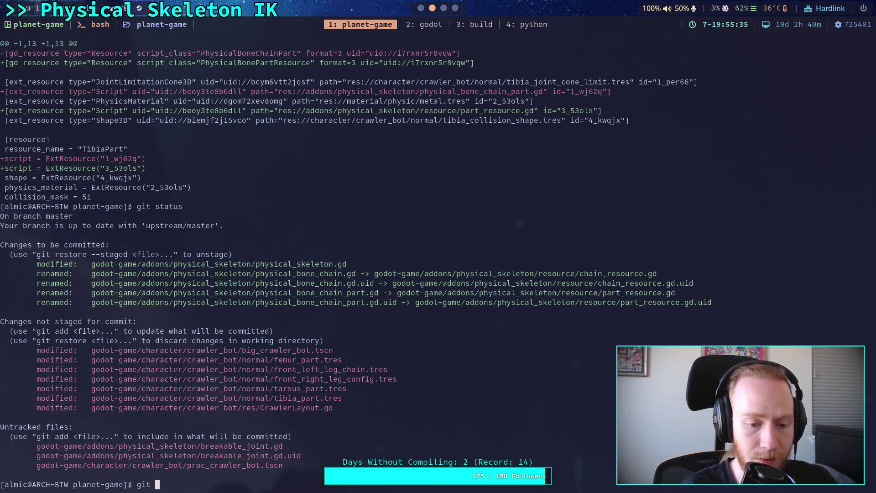
key(Tab)
text(n)
key(Tab)
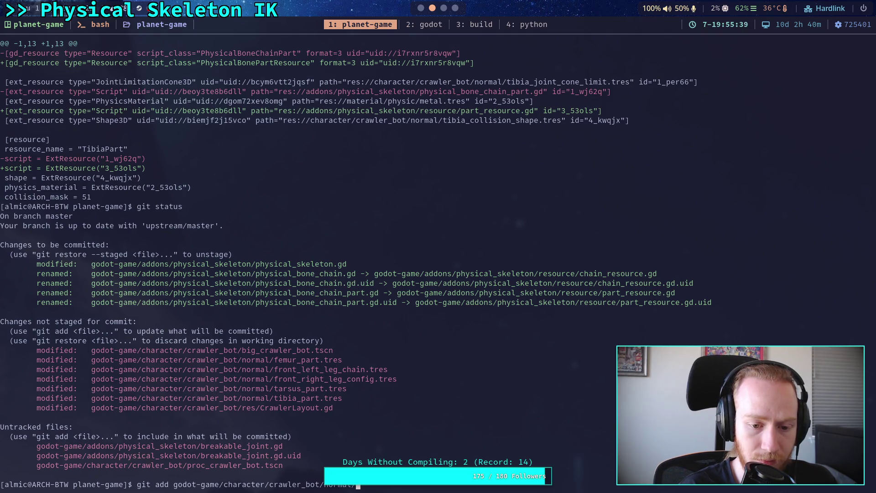
key(Return)
Step: Show the git diff of the godot-game/character/crawler_bot/res folder
text(git diff )
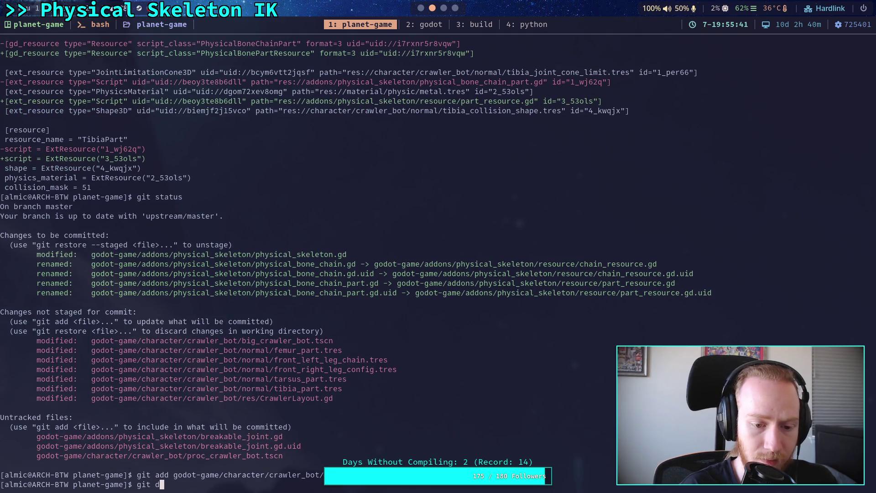
text(go)
key(Tab)
text(c)
key(Tab)
text(r)
key(BackSpace)
text(c)
key(Tab)
text(r)
key(Tab)
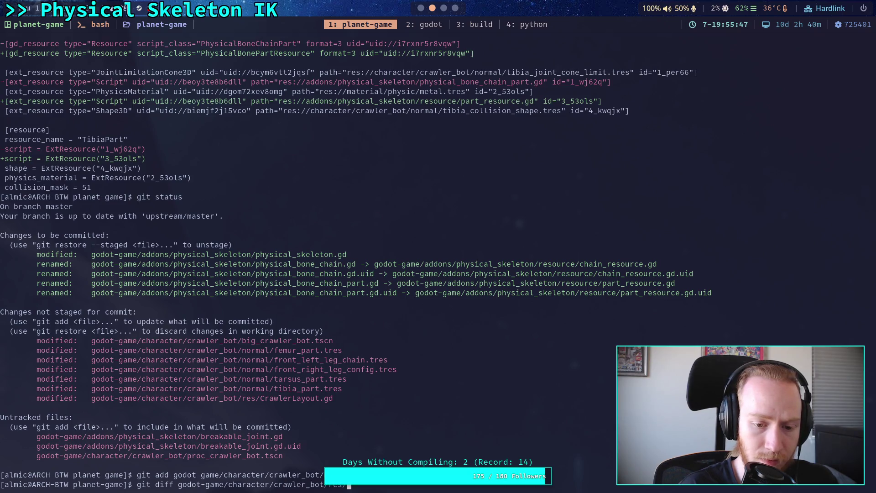
key(Return)
Step: Jump to the end of the res diff, rerun git status, and type git diff --staged
key(space)
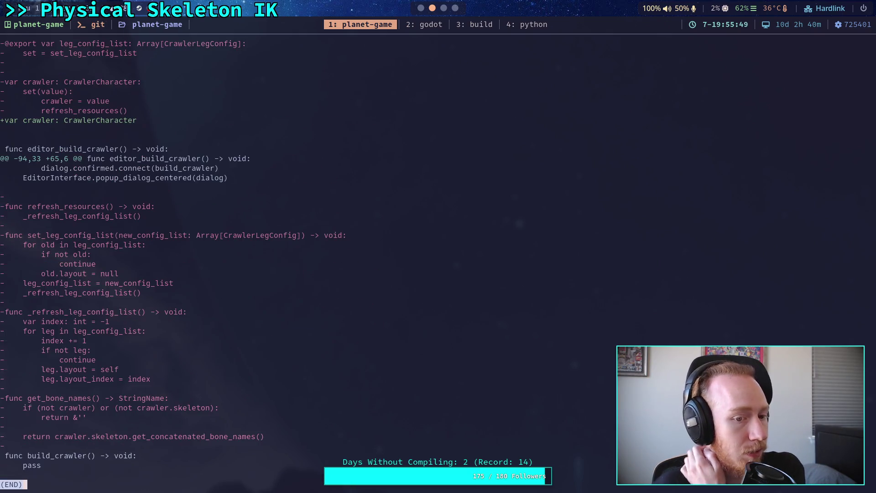
text(qgit st)
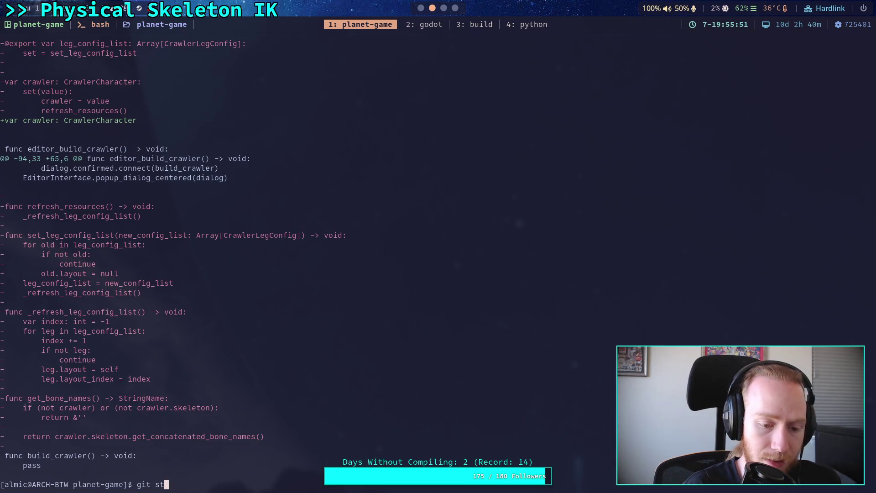
text(atus)
key(Return)
text(git diff -)
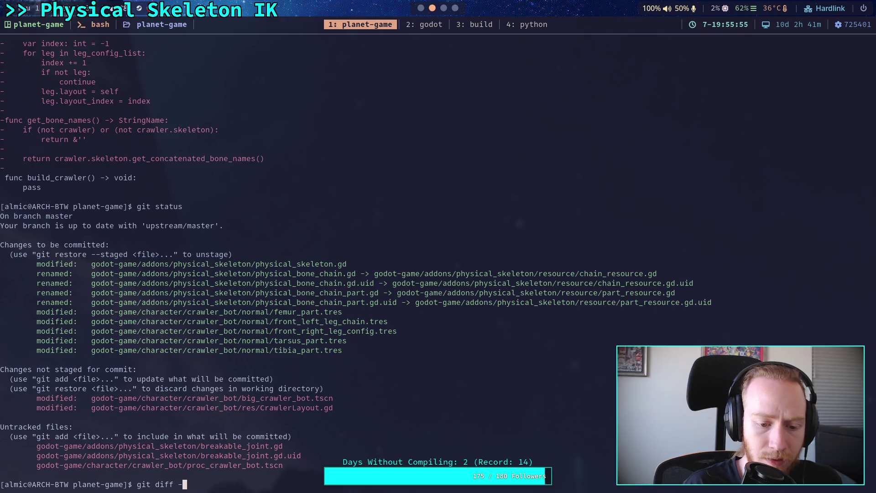
text(-staged)
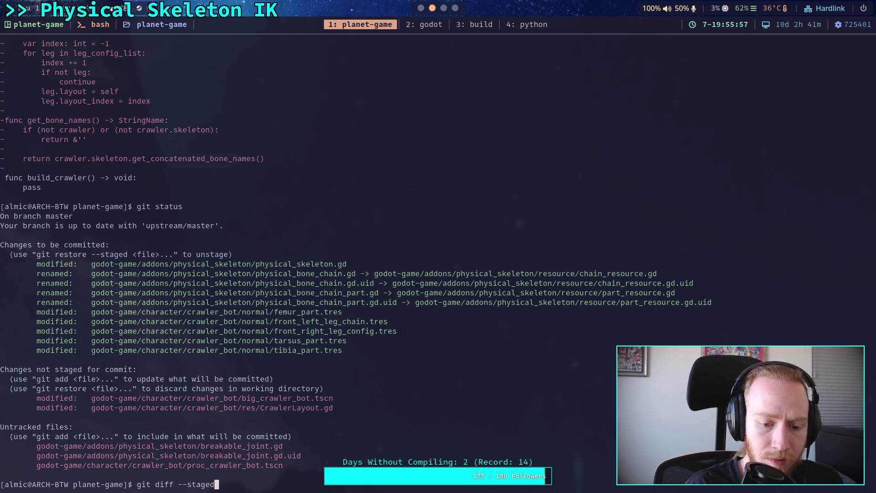
Step: Compare the staged diff with physical_skeleton.gd in Godot, then start git restore -p --staged on godot-game/addons/
key(Return)
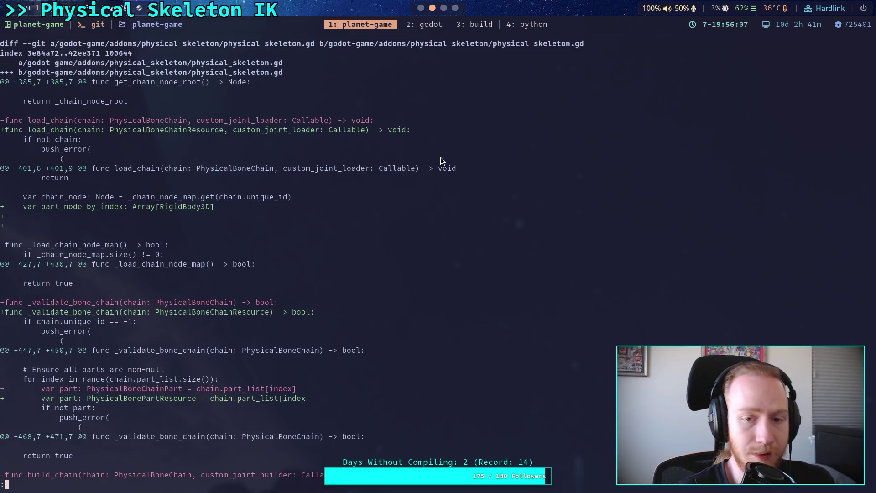
click(419, 7)
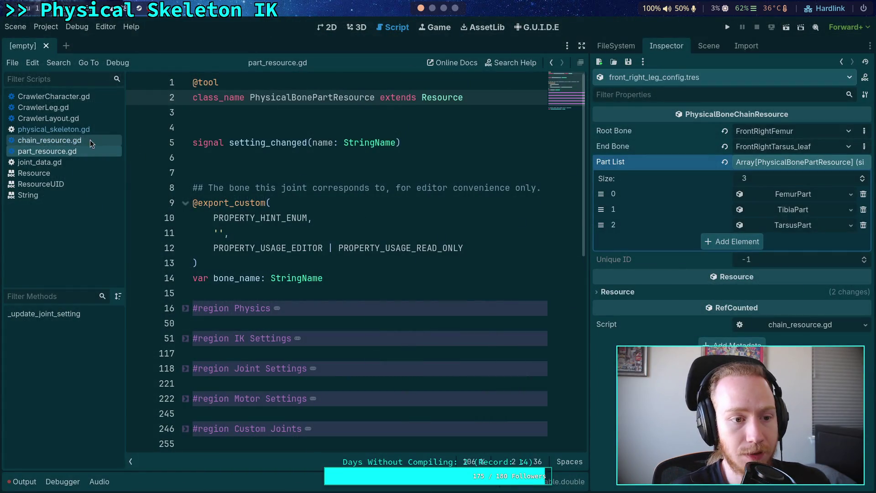
click(54, 130)
scroll(310, 246, down, 5)
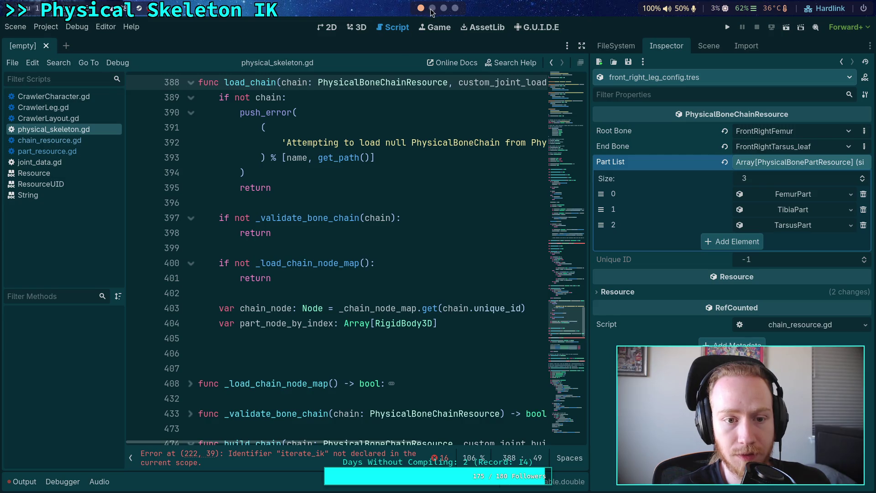
click(431, 8)
text(qgit restore )
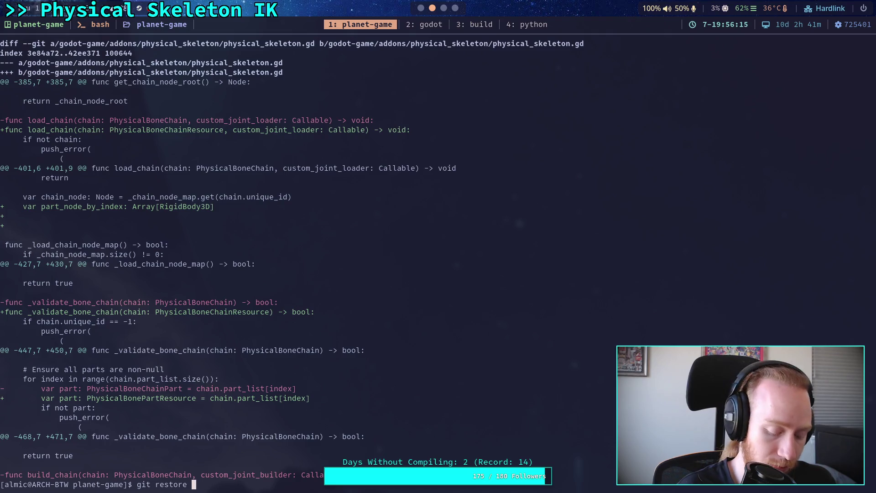
text(-p --sta)
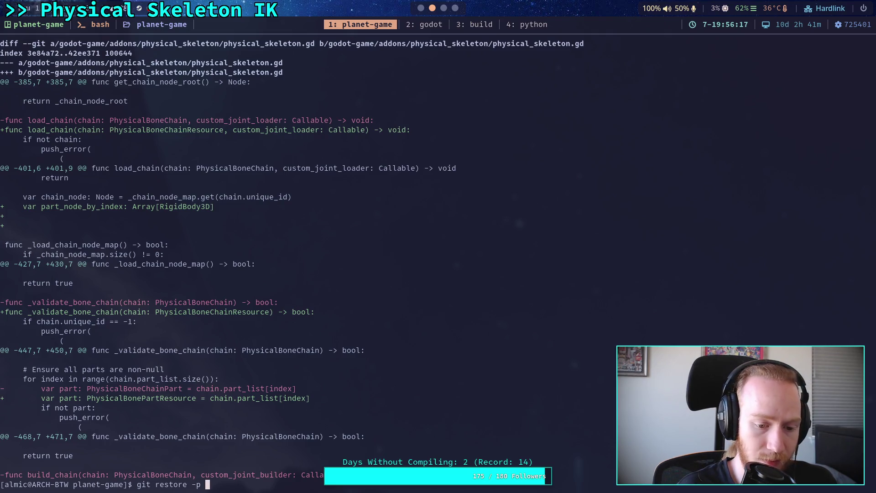
text(ged )
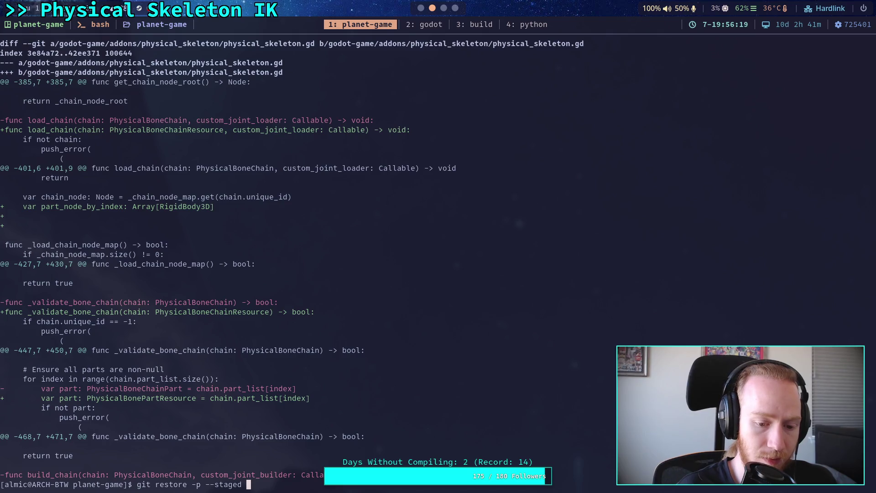
text(godot-game/addons/)
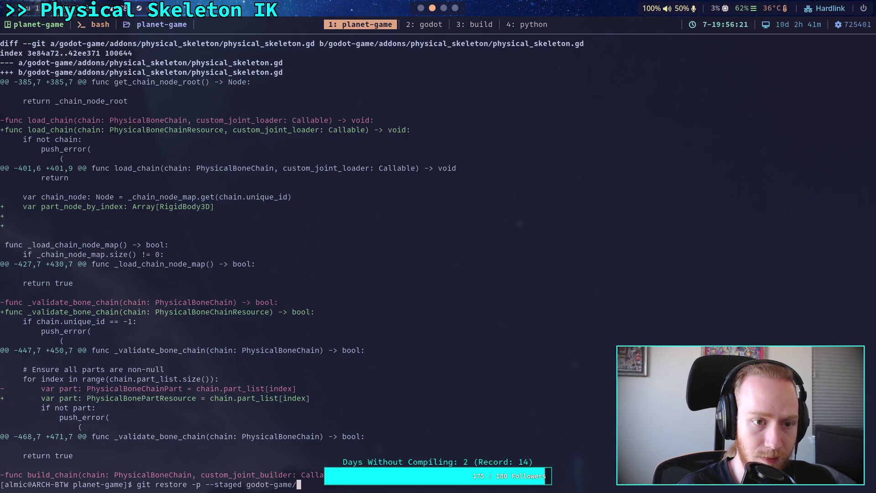
key(Tab)
Step: Unstage only physical_skeleton.gd's part_node_by_index hunk, keeping the load_chain rename hunk staged
text(p)
key(Tab)
key(Return)
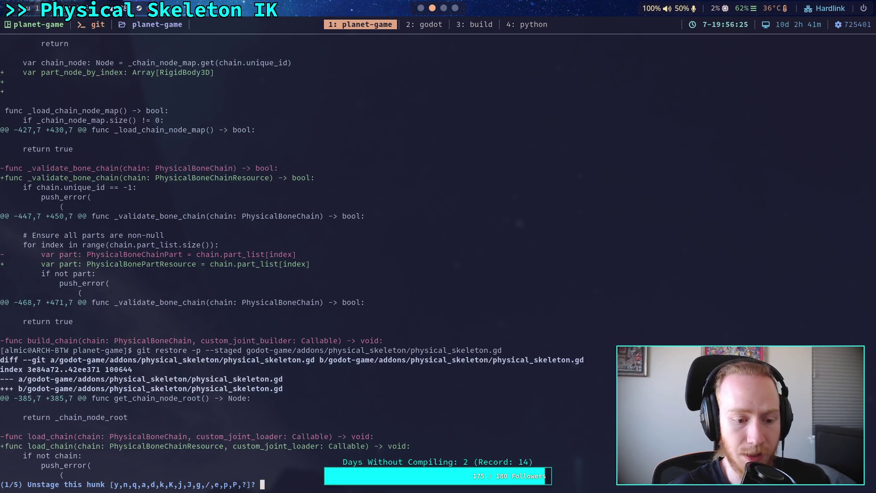
text(n)
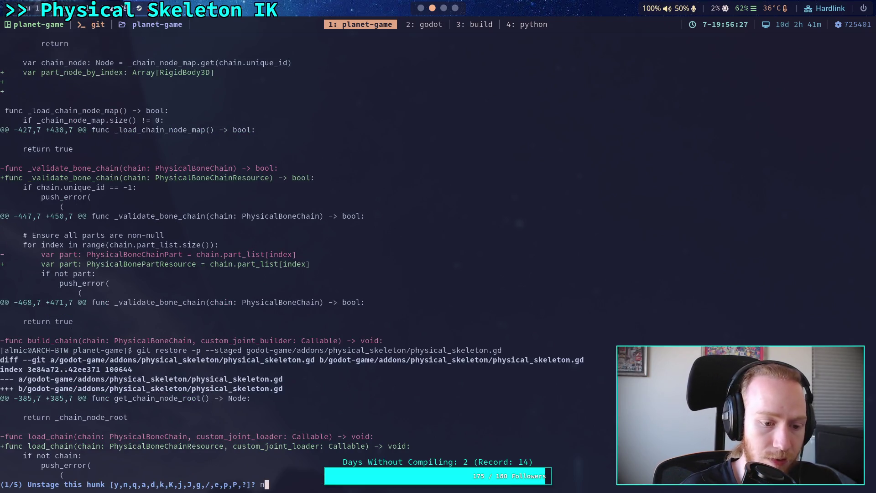
key(Return)
text(y)
key(Return)
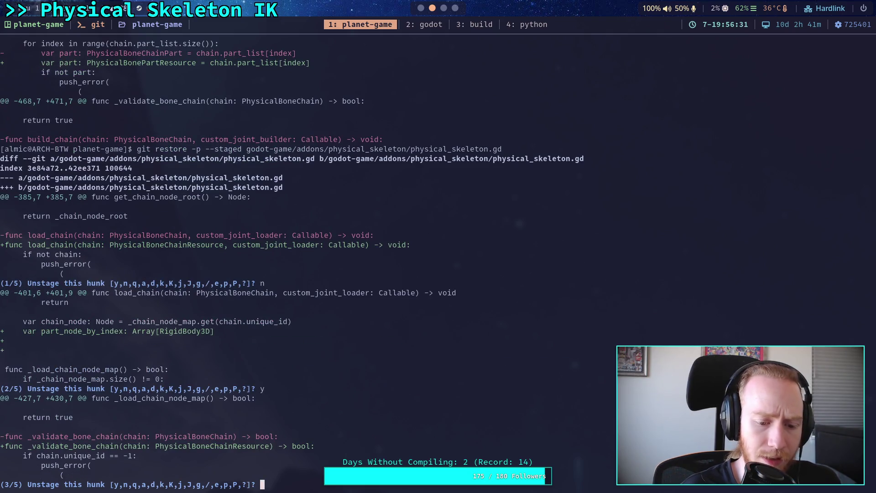
text(?)
key(Return)
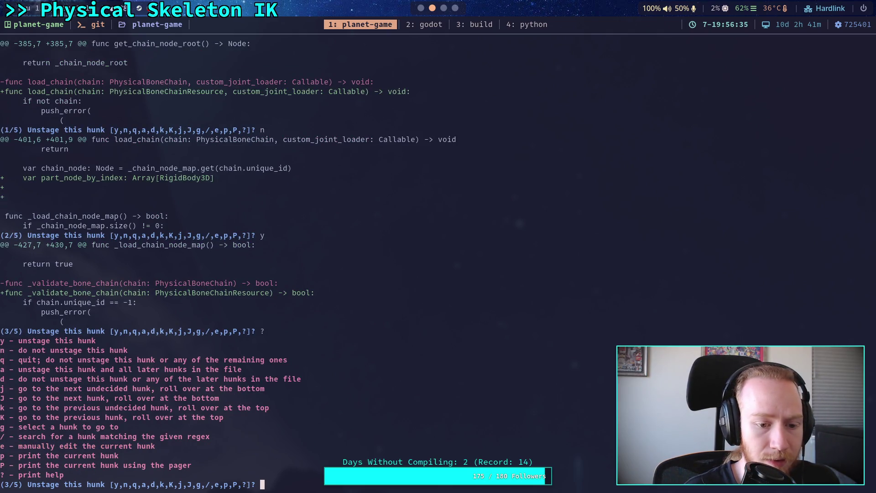
text(q)
key(Return)
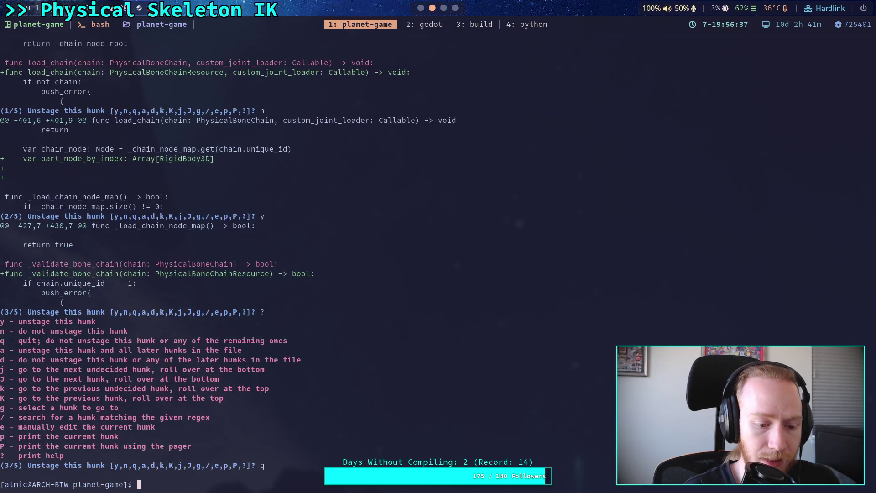
text(git diff --s)
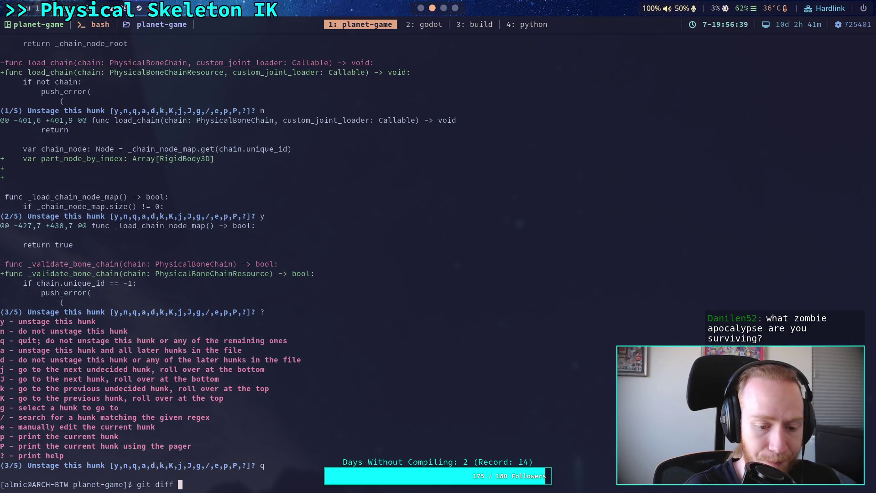
text(taged)
Step: Page through the staged diff down to tibia_part.tres switching to PhysicalBonePartResource
key(Return)
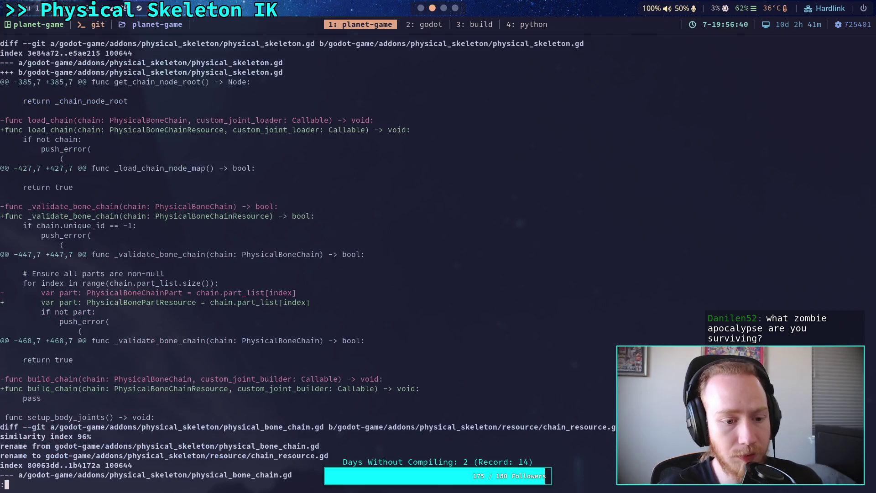
key(j)
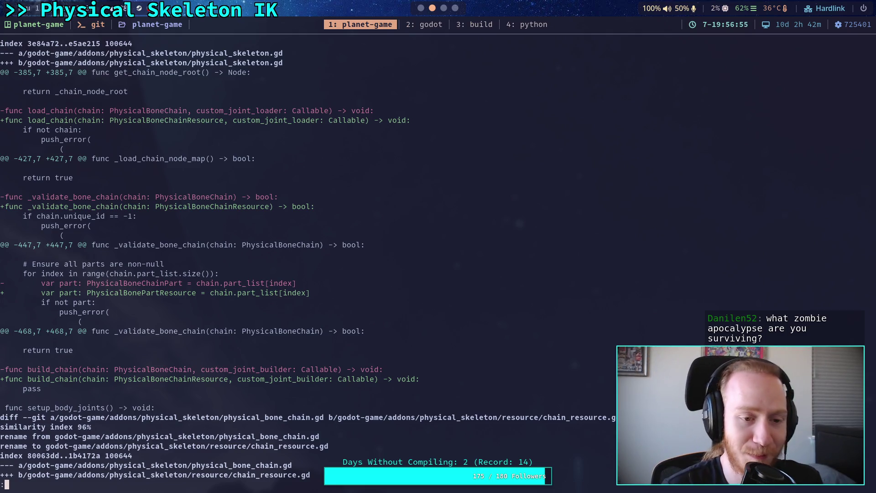
key(j)
key(j)
key(j)
key(j)
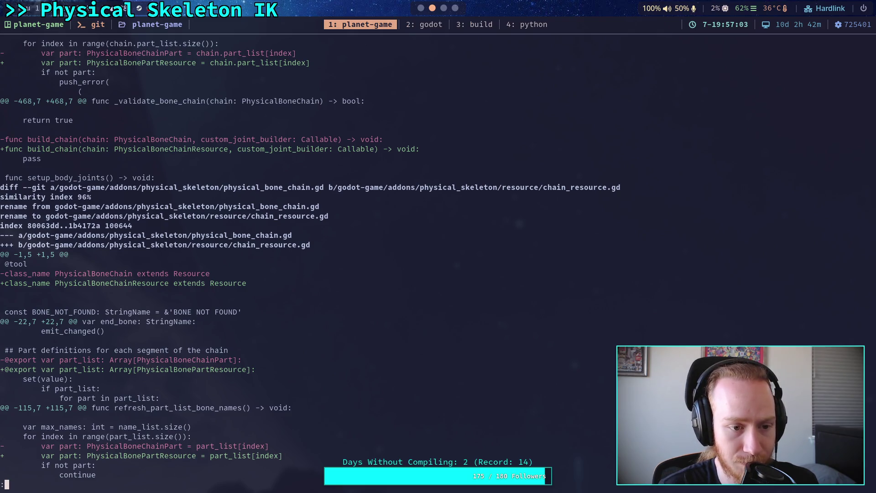
scroll(374, 251, down, 2)
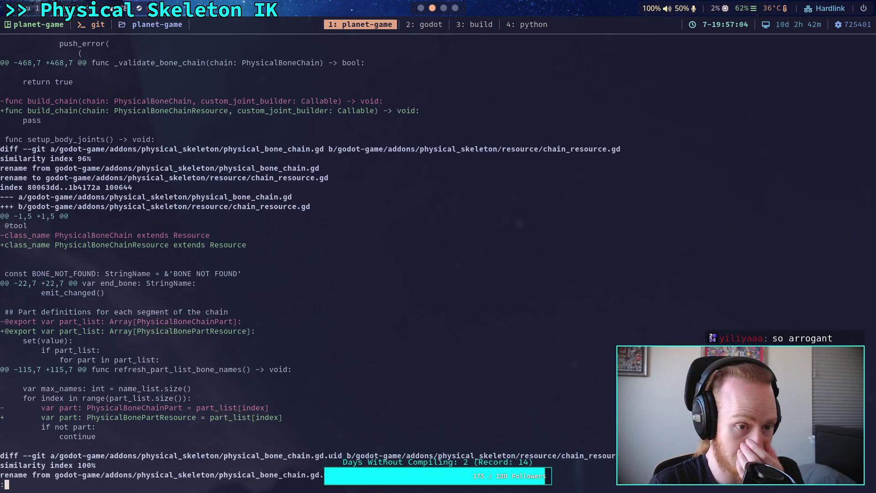
scroll(374, 251, down, 3)
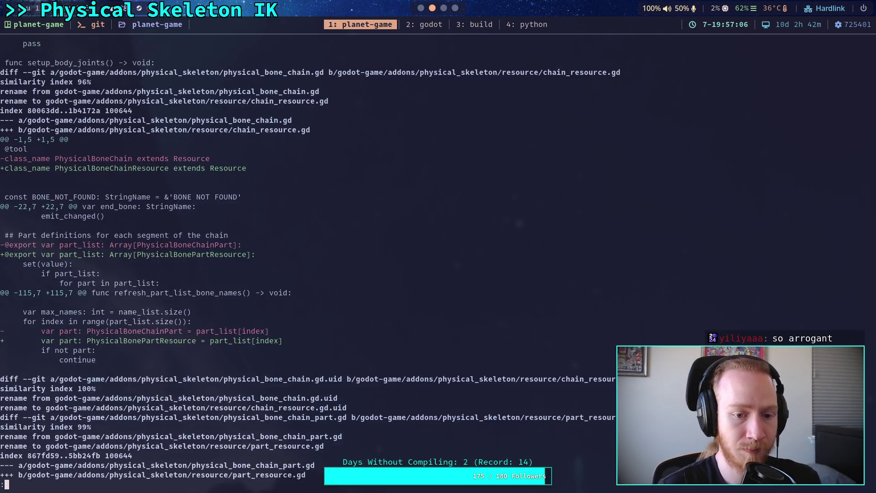
scroll(374, 251, down, 8)
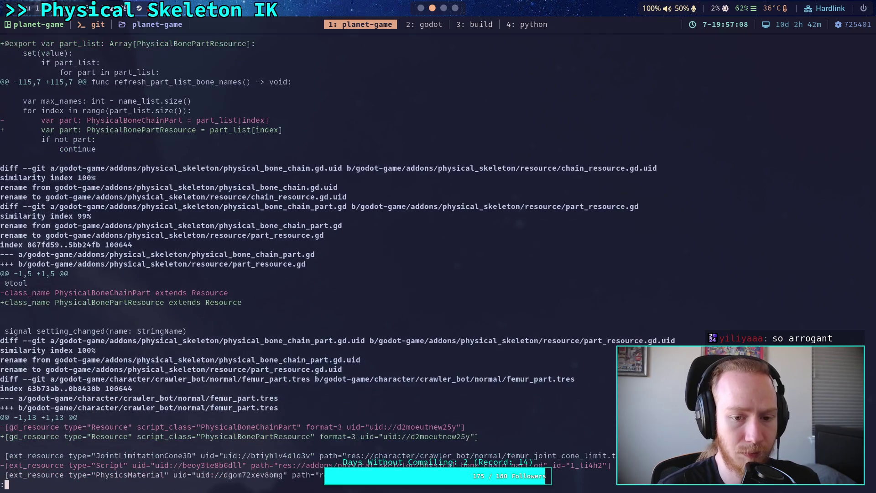
scroll(374, 251, down, 3)
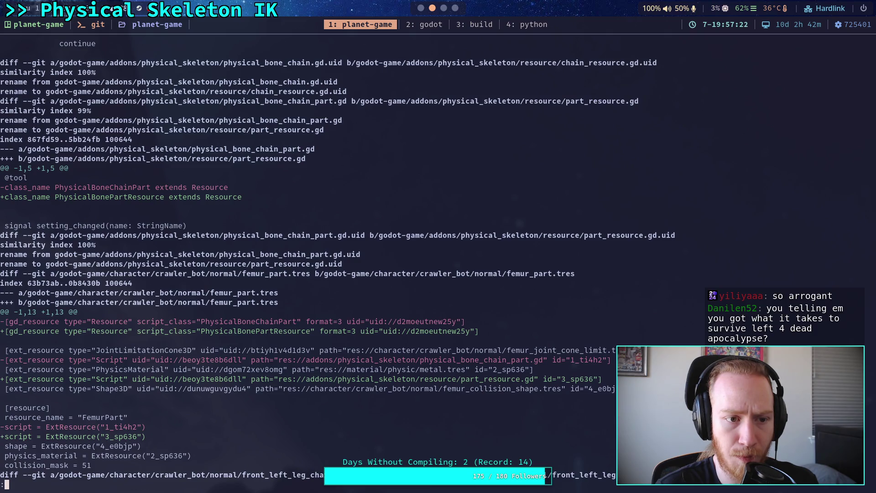
scroll(416, 264, down, 4)
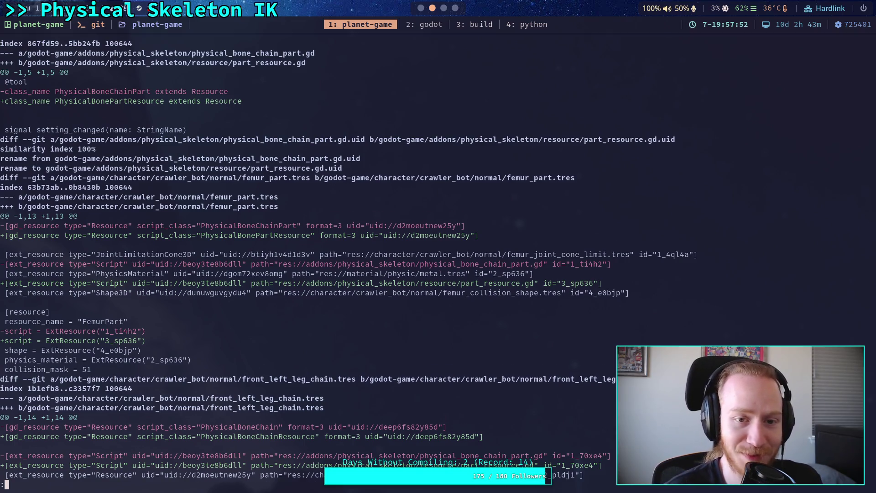
key(Down)
key(Down)
key(Down)
key(Down)
key(Down)
key(Down)
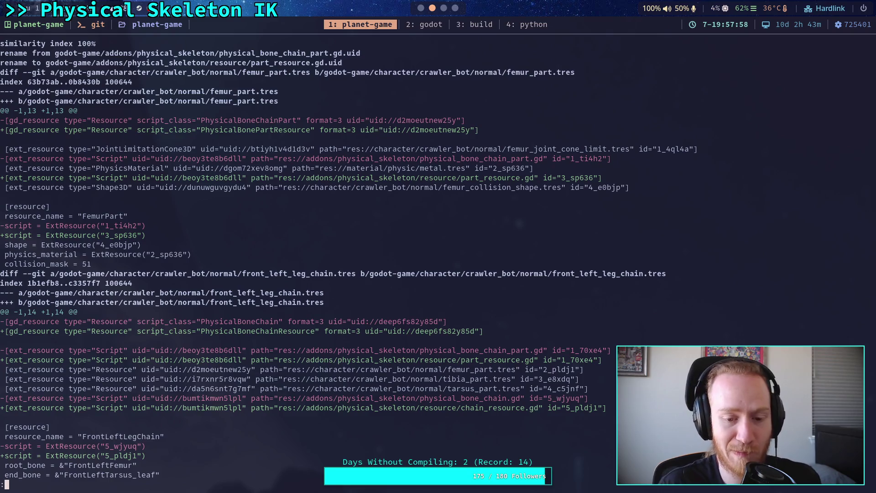
key(Down)
key(Down)
key(Down)
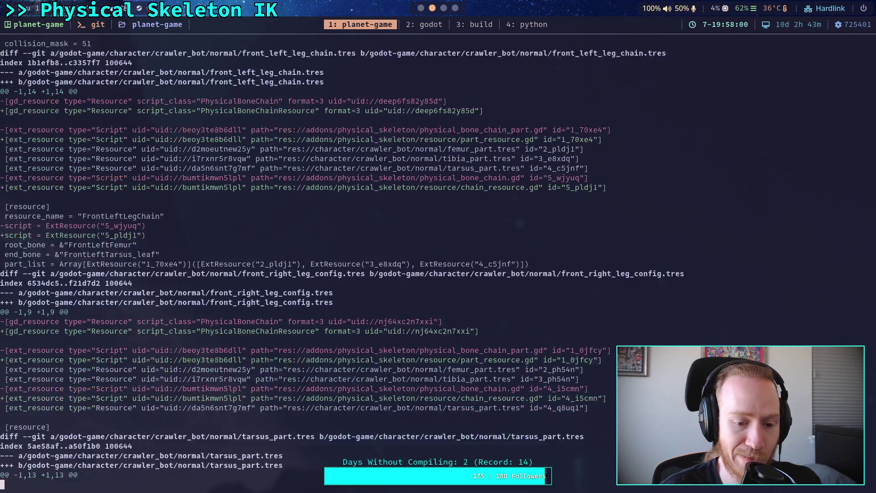
key(Down)
key(Down)
key(Down)
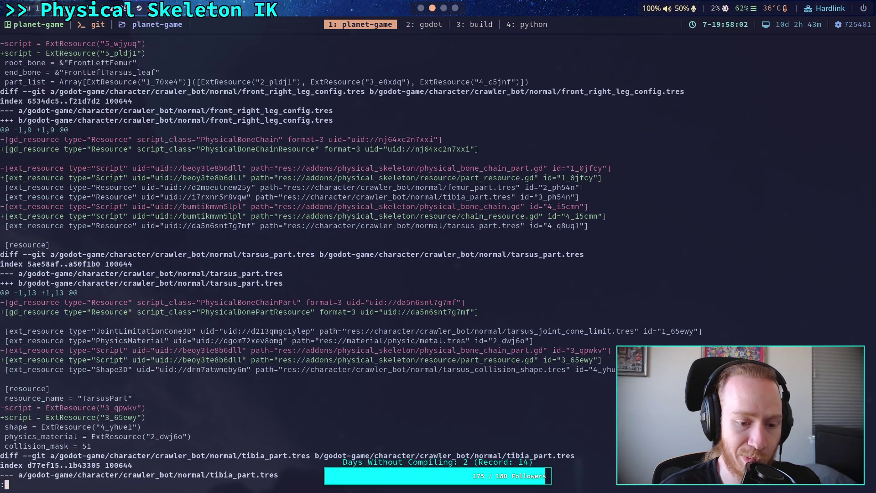
key(Down)
key(Down)
key(Down)
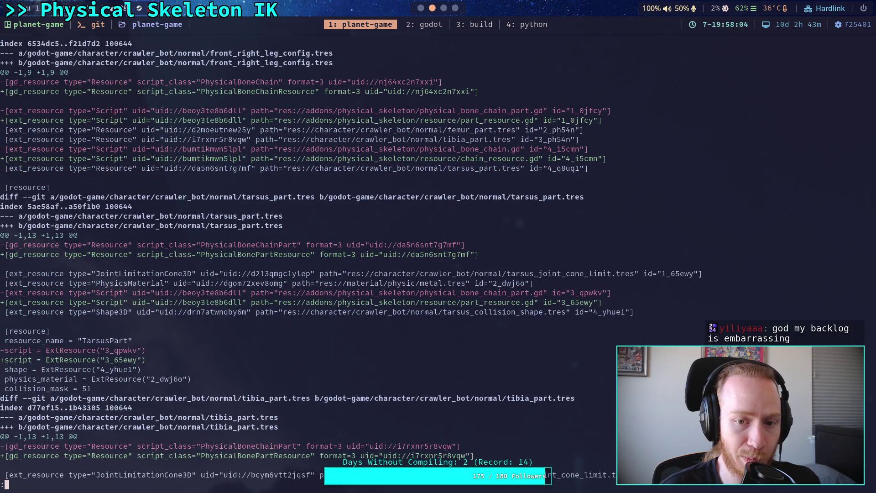
key(Down)
key(Down)
key(Down)
key(Down)
key(Down)
key(Down)
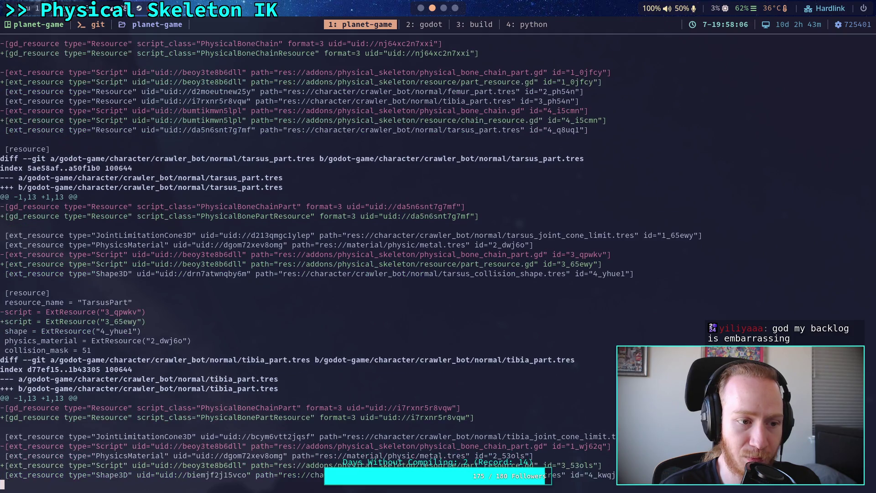
Step: Check git status, start git commit, and write the summary 'Rename physical skeleton resources'
text(qgit status)
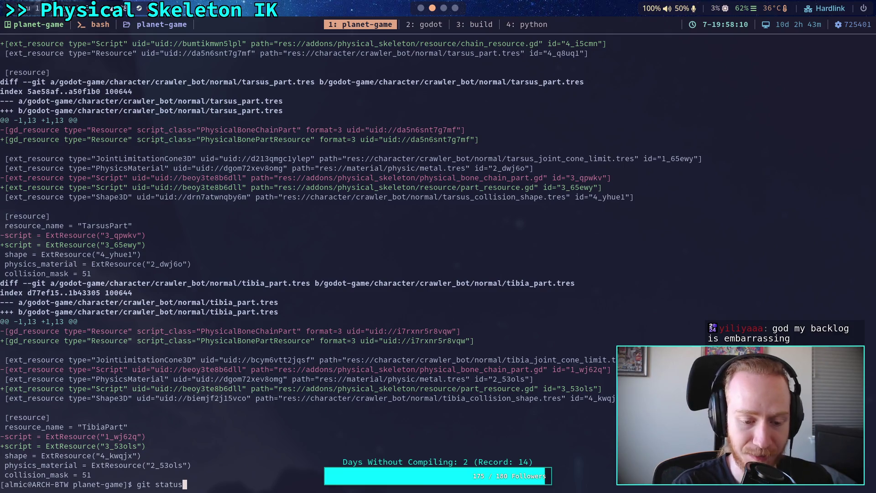
key(Return)
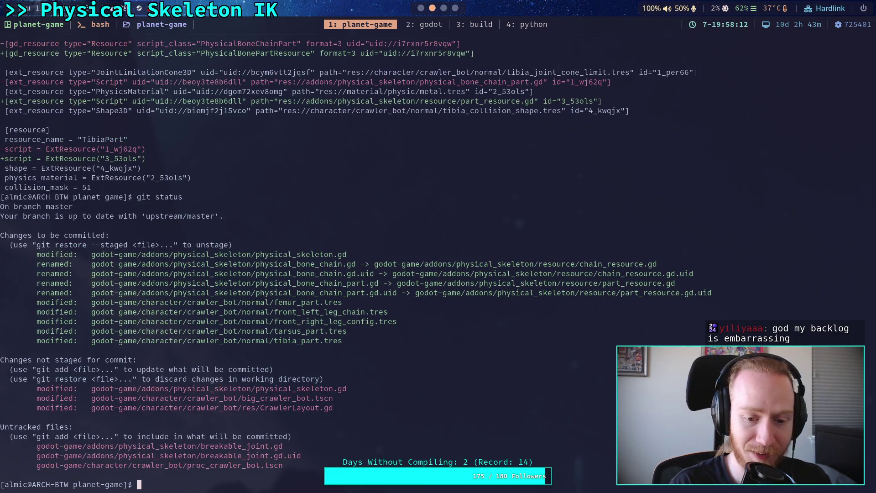
text(git commit)
key(Return)
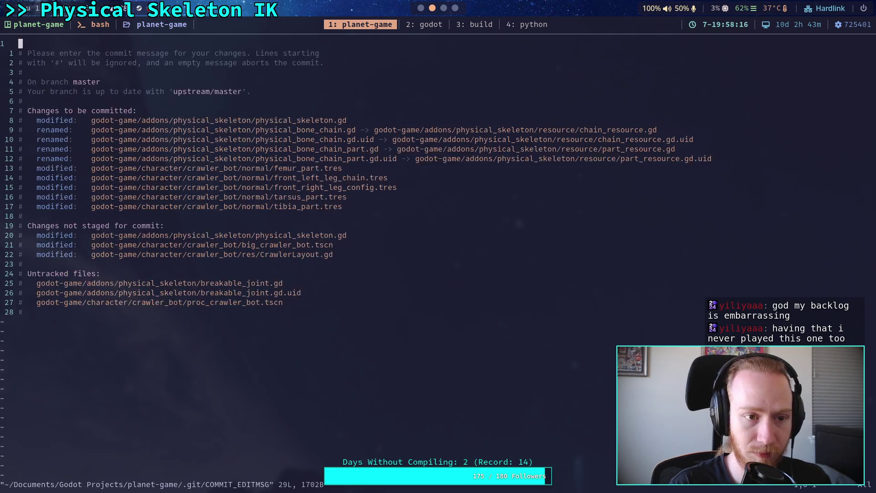
text(ORename )
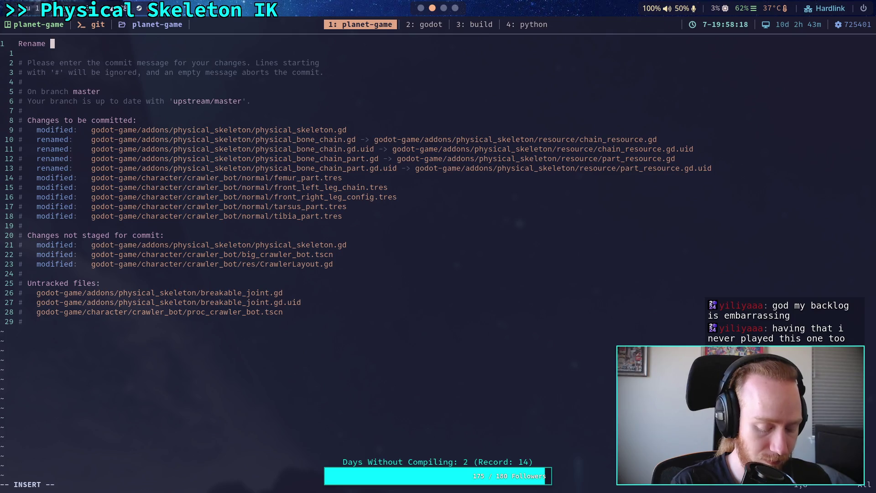
text(resource)
key(BackSpace)
key(BackSpace)
key(BackSpace)
key(BackSpace)
key(BackSpace)
key(BackSpace)
text(physc)
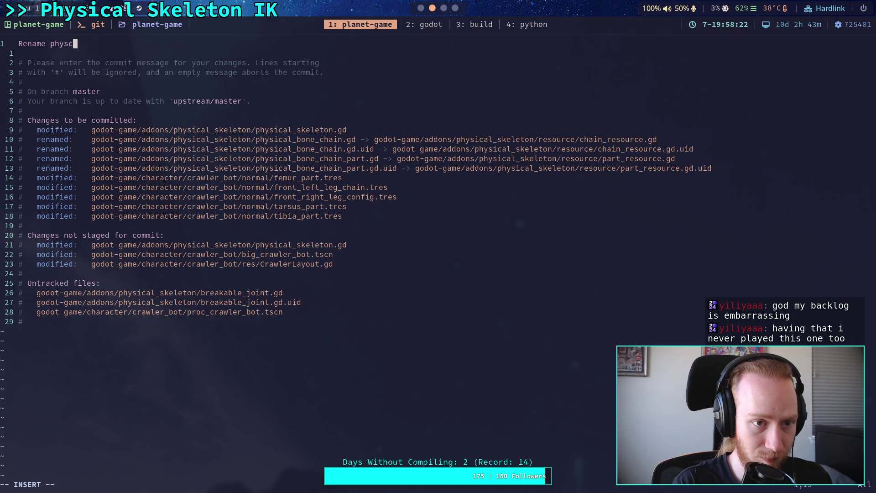
key(BackSpace)
text(ical skeleto)
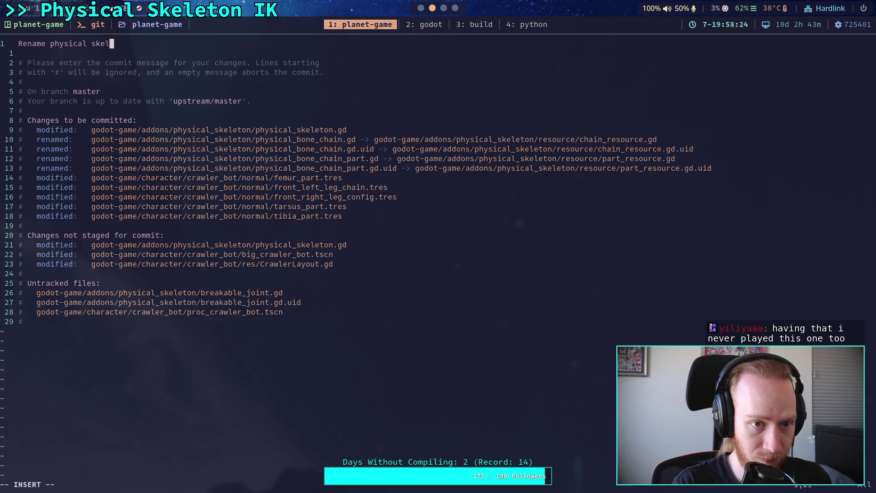
text(n resources)
key(Escape)
Step: Add a detail bullet saying resource names were too long, so they've been moved and renamed, then :wq
key(o)
key(Return)
text(- )
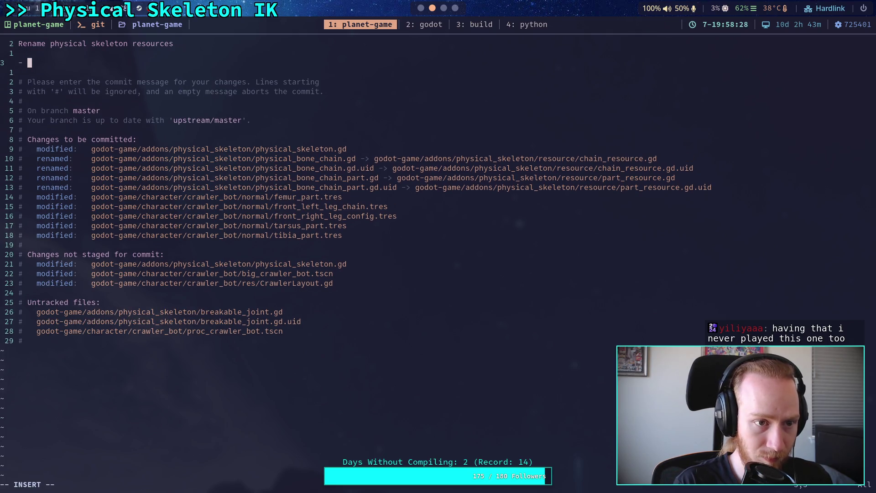
text(Preparing to )
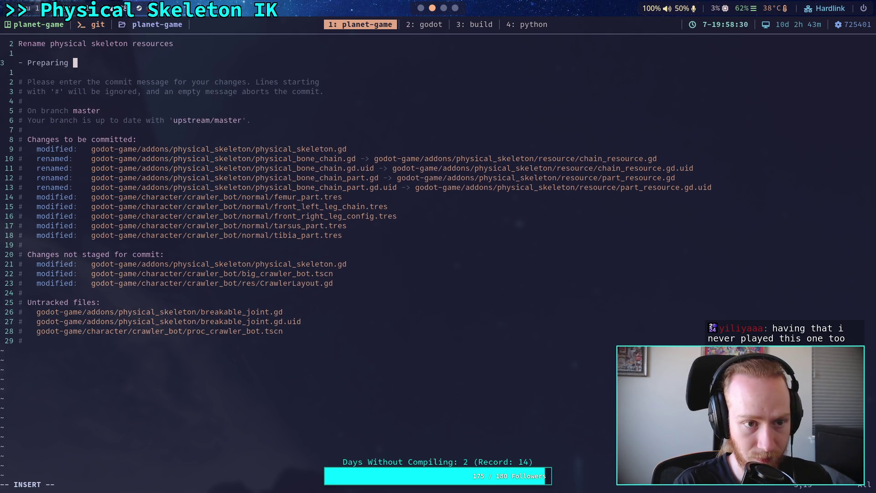
text(make )
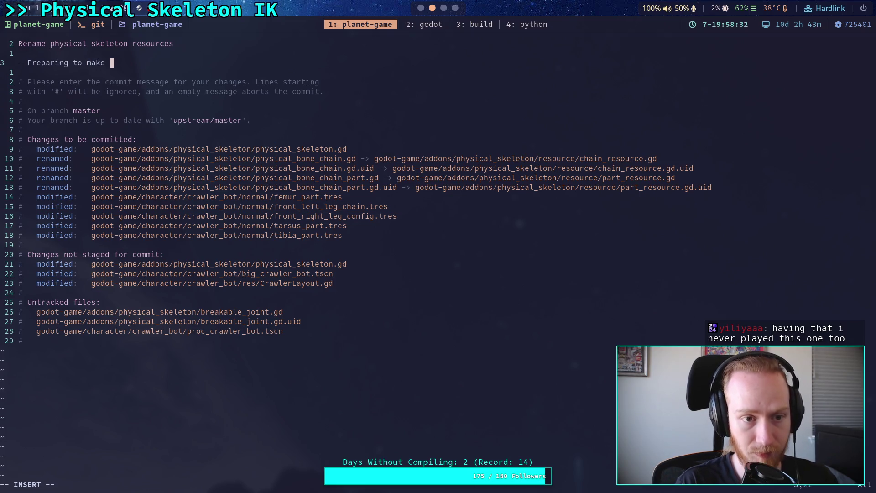
text(dedicate)
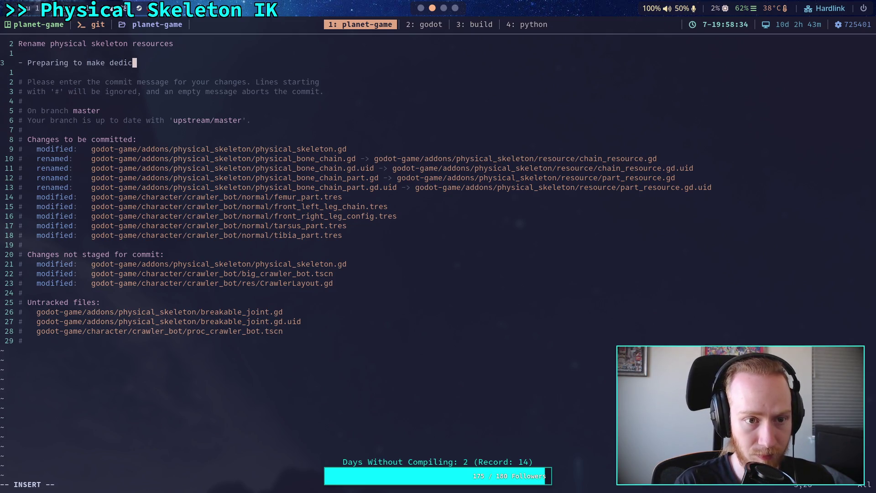
text(d nodes)
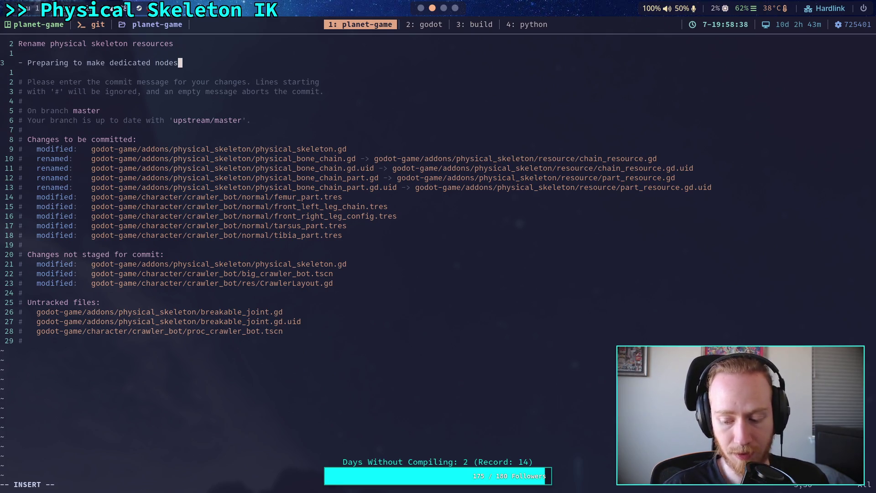
text(, resources)
key(BackSpace)
text(names are)
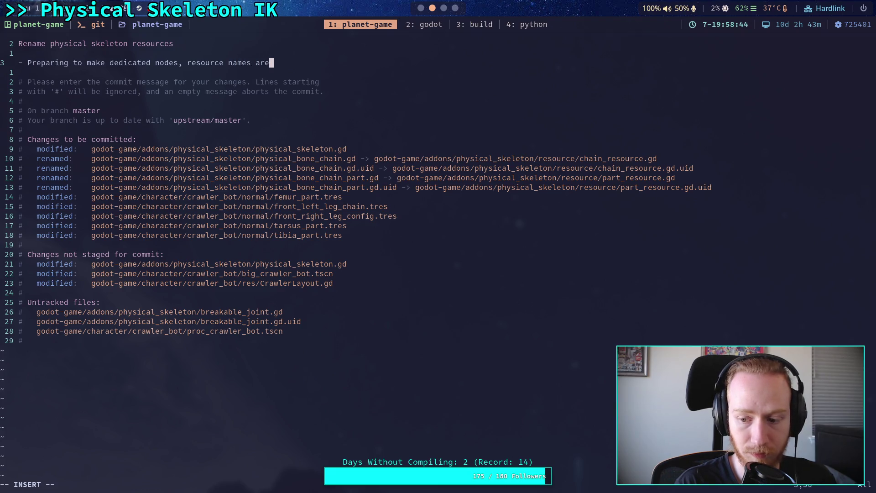
text( als)
key(BackSpace)
key(BackSpace)
key(BackSpace)
key(Return)
text(also )
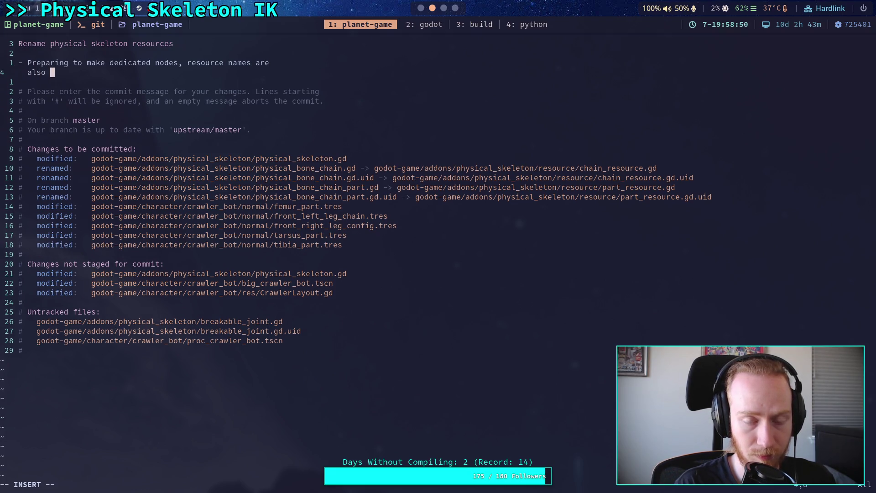
text(a bit too long)
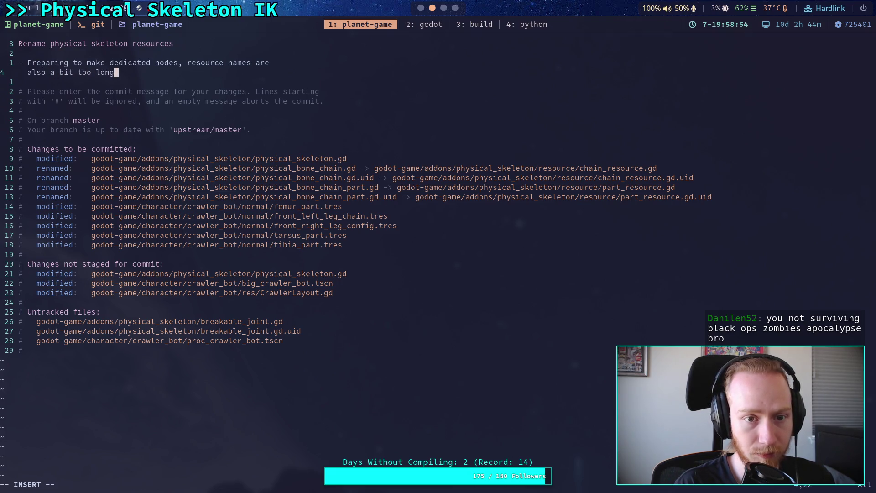
text(, so )
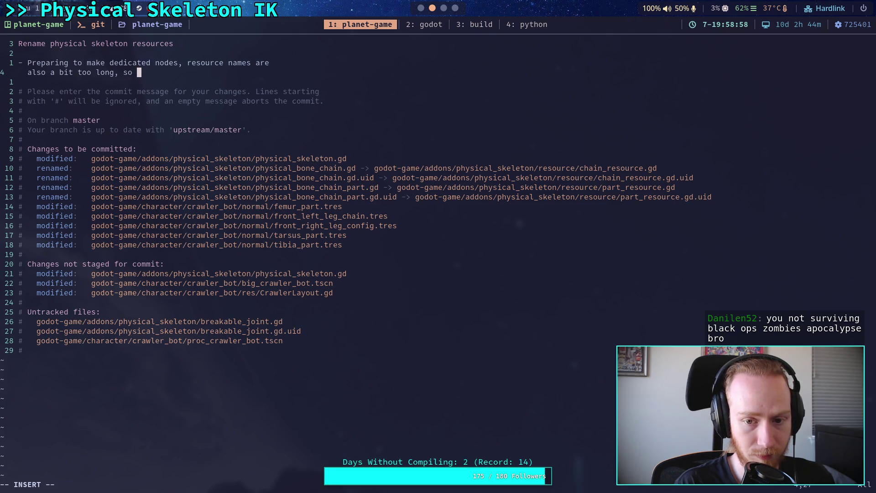
text(they')
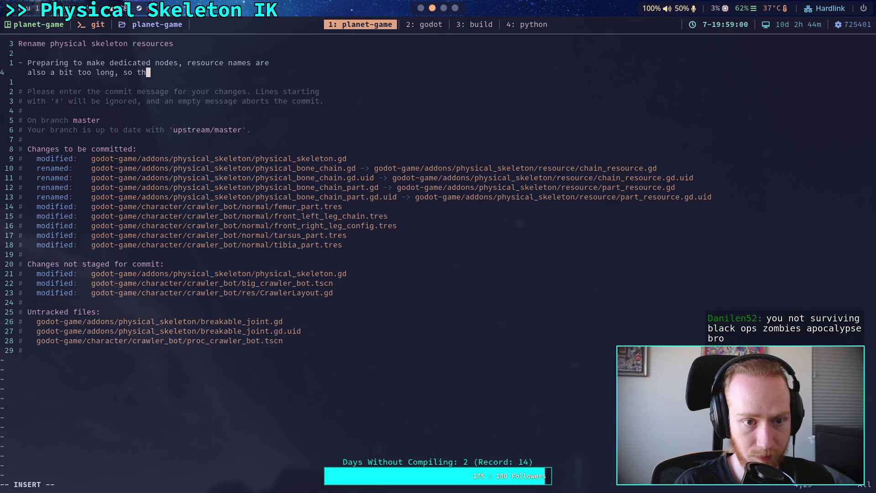
text(ve m)
text(een moved and )
text(renamed)
key(Escape)
text(:w)
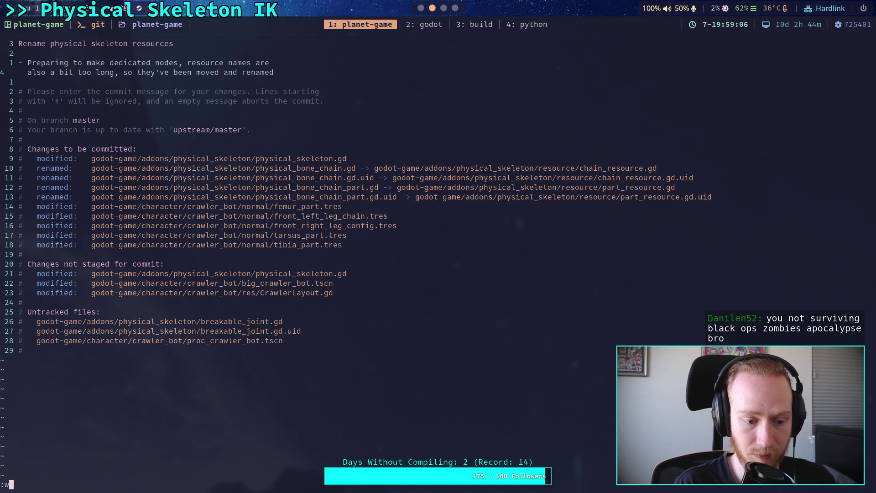
text(q)
key(Return)
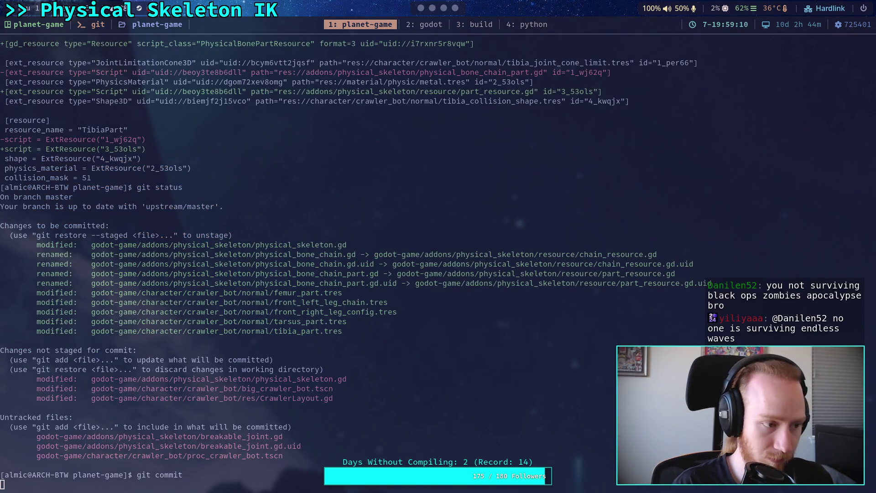
Step: Push commit 419f019 to upstream master, then confirm with git status
text(gt)
key(BackSpace)
key(BackSpace)
text(it push)
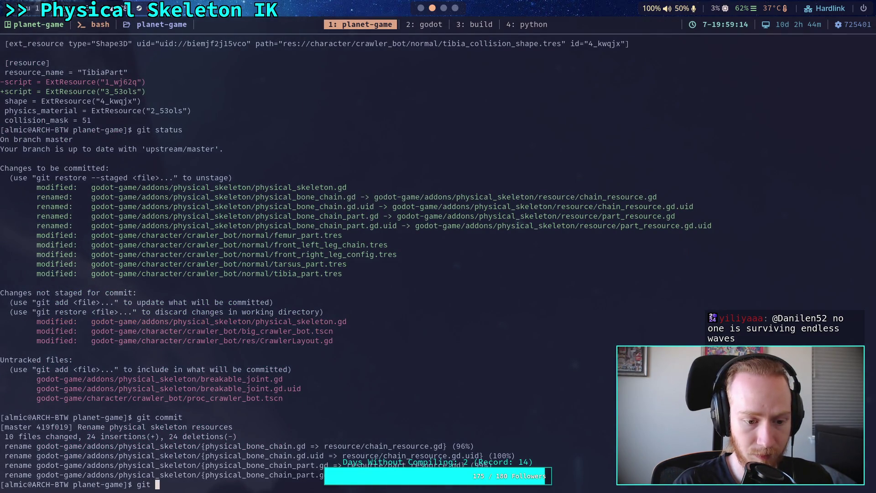
key(Return)
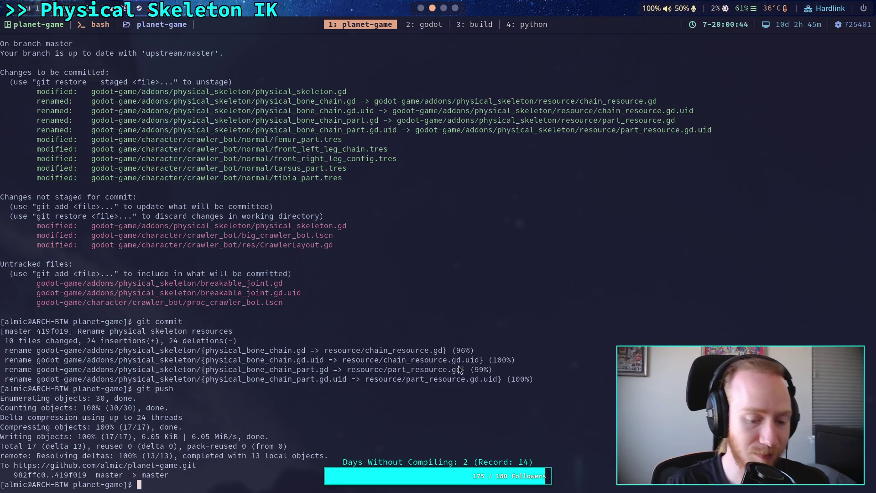
text(git status)
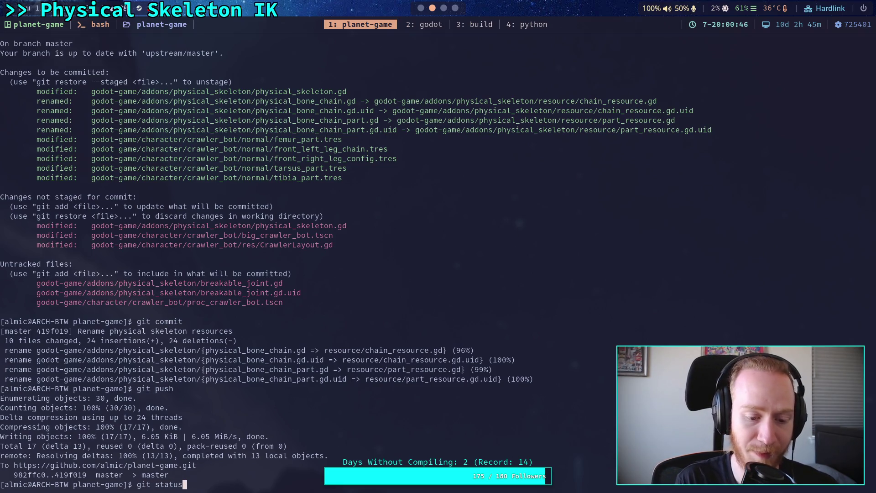
key(Return)
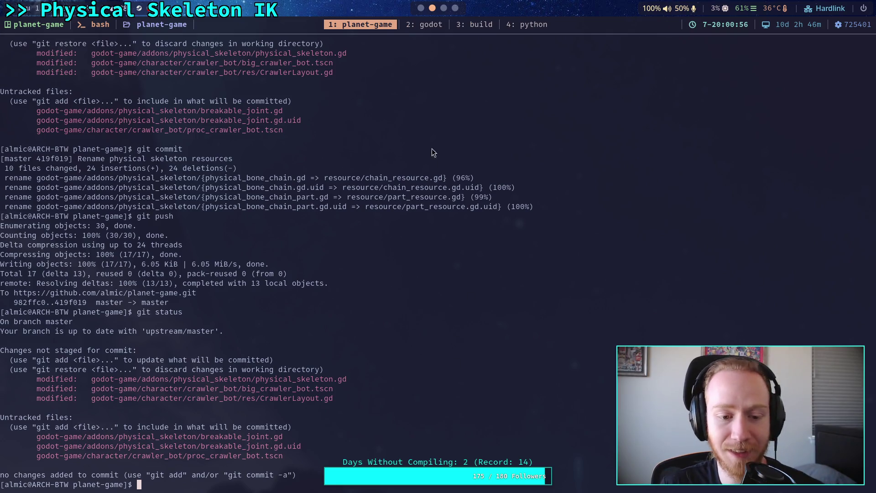
click(421, 9)
Step: Widen the script editor and indent the empty line 406 inside load_chain
click(396, 246)
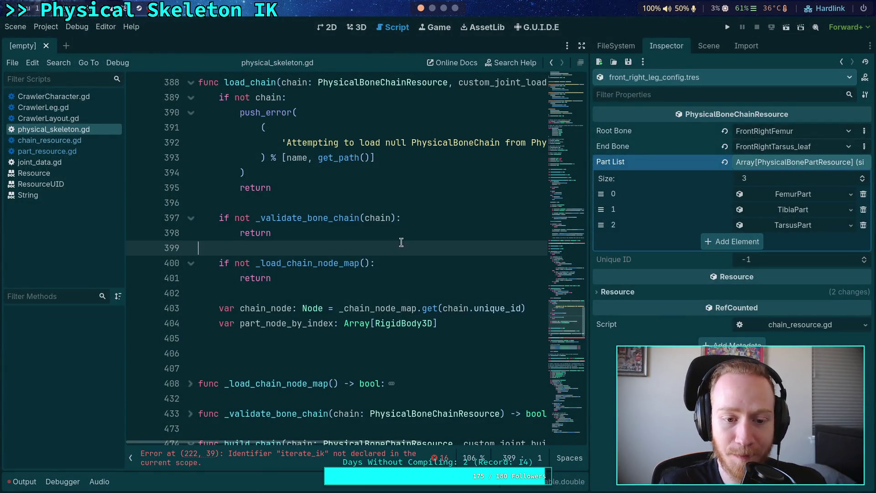
drag(589, 248, 636, 246)
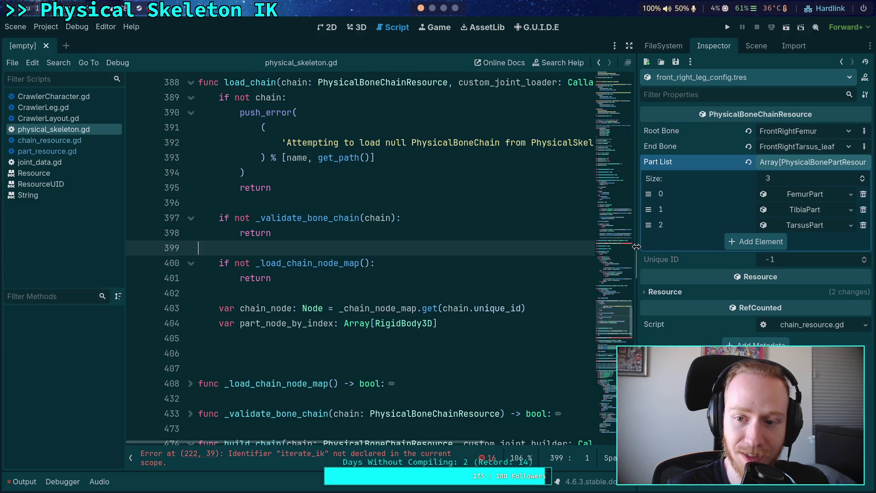
click(303, 353)
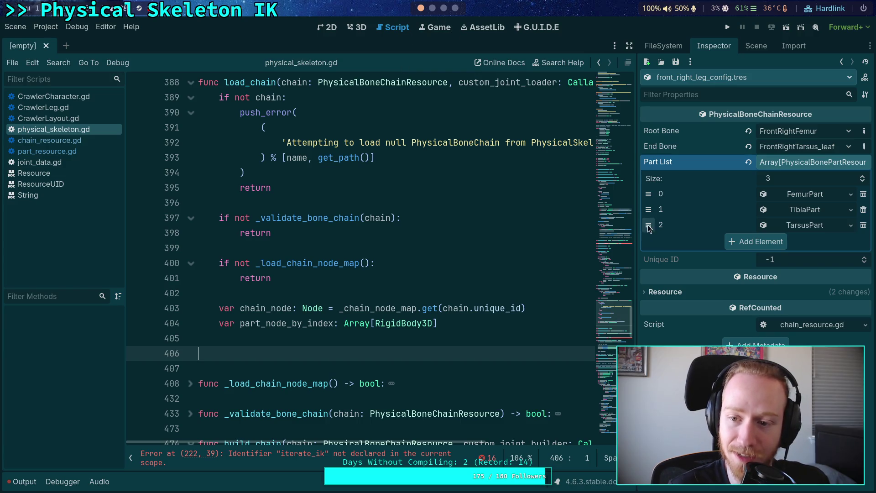
drag(124, 397, 95, 410)
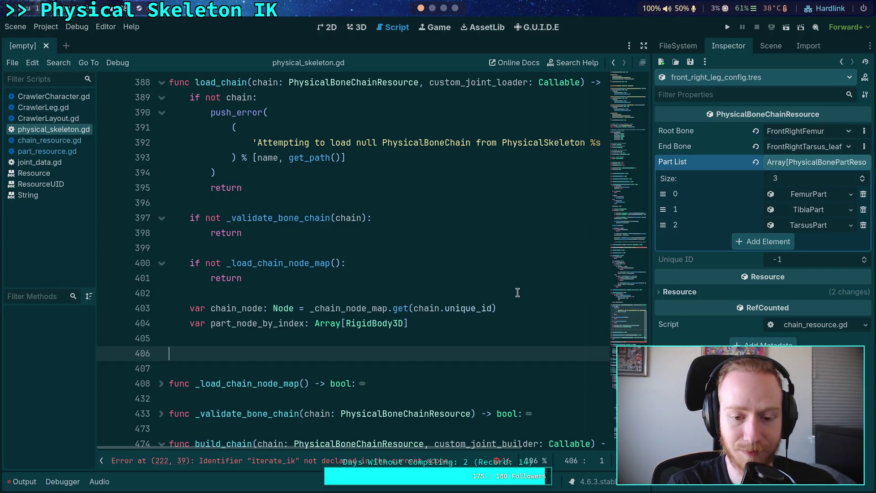
key(Tab)
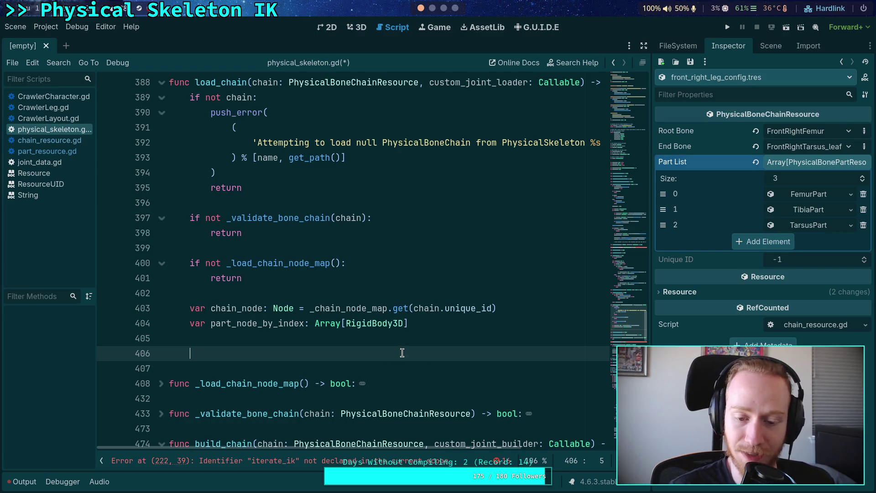
Step: Give the code a little more horizontal room, then glance at the terminal and come back to Godot
scroll(406, 352, down, 1)
scroll(429, 356, up, 1)
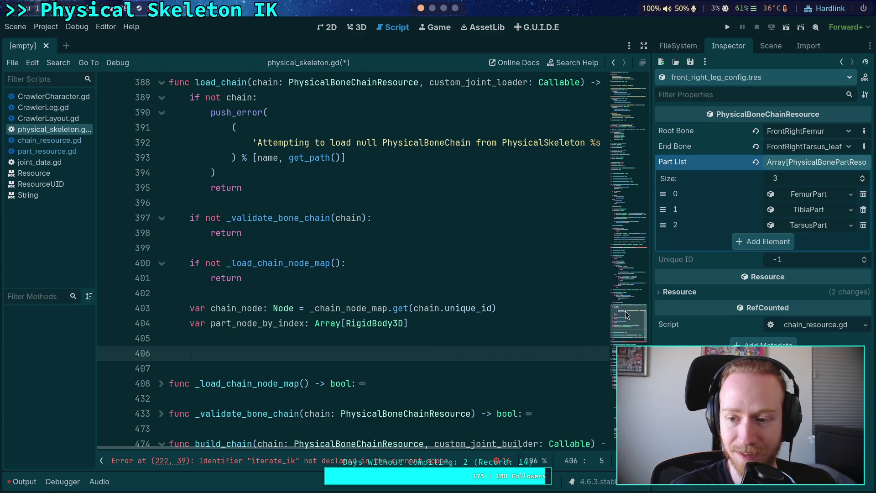
drag(651, 273, 661, 273)
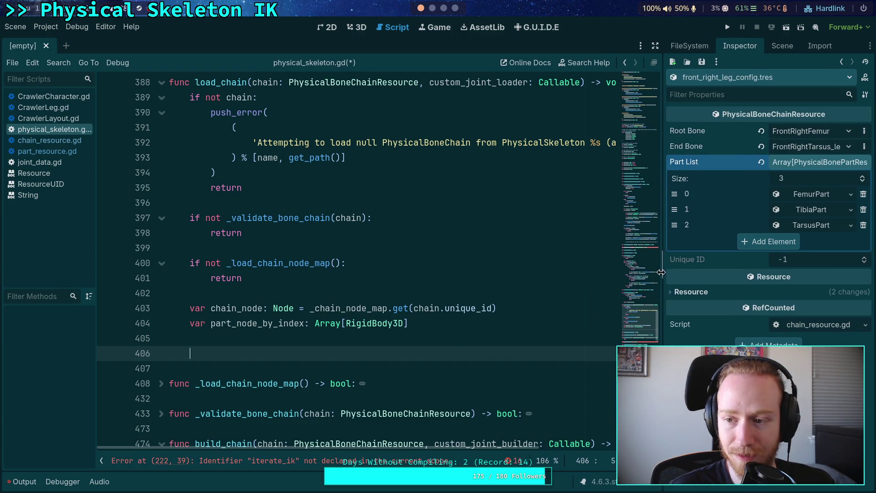
click(432, 8)
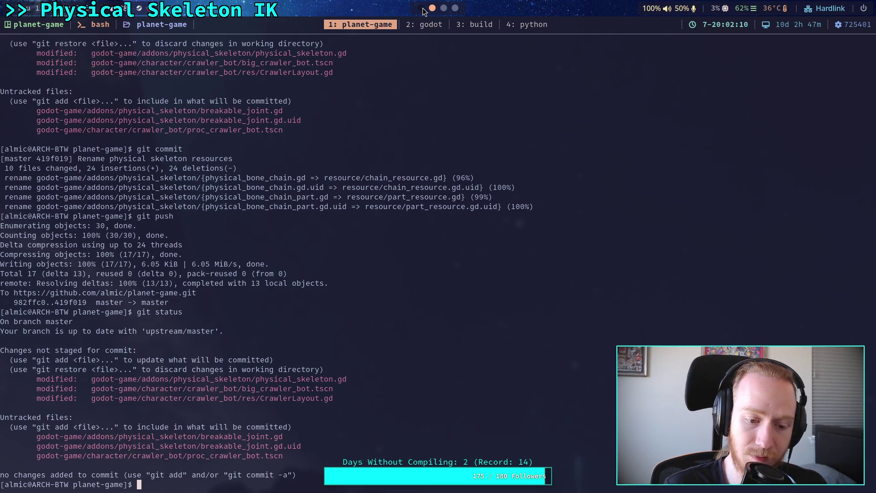
click(421, 8)
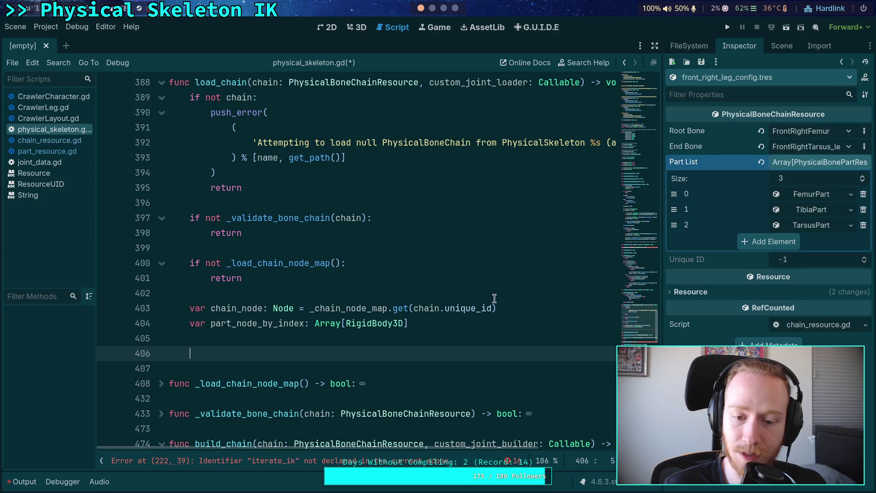
Step: Run git diff to review the physical_skeleton.gd and big_crawler_bot.tscn changes, then return to Godot
click(432, 8)
key(Up)
key(BackSpace)
key(BackSpace)
key(BackSpace)
text(diff)
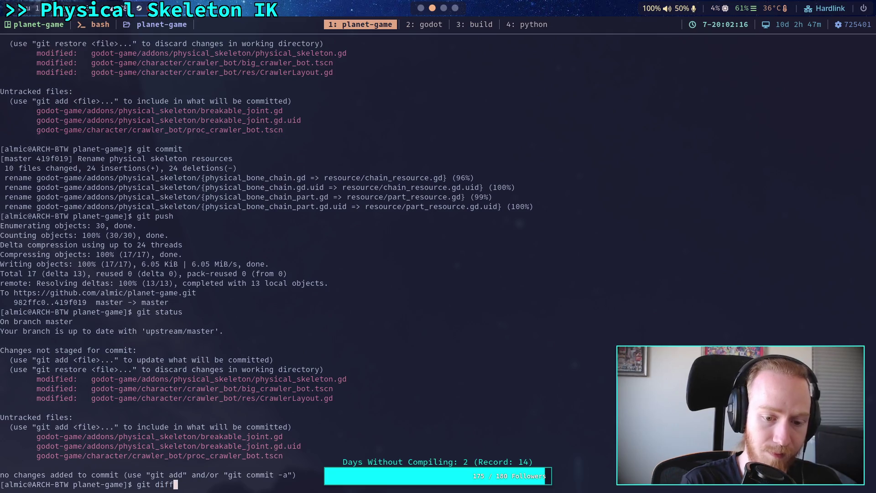
key(Return)
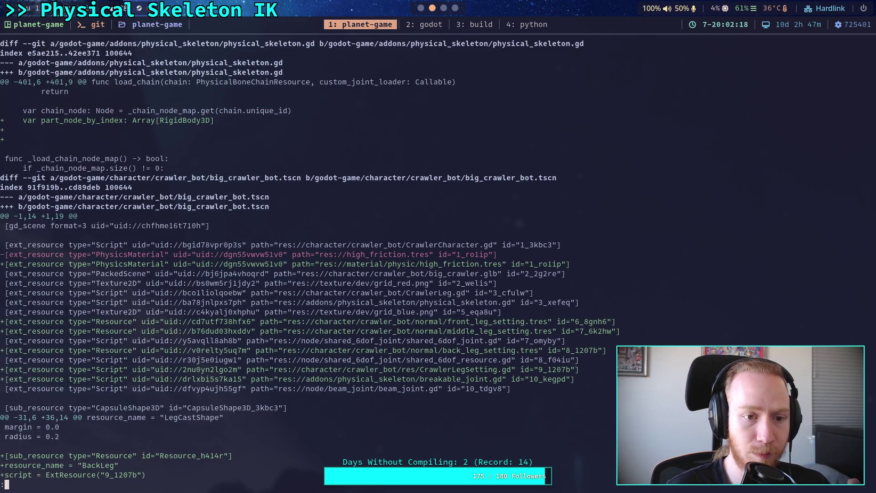
key(q)
click(420, 8)
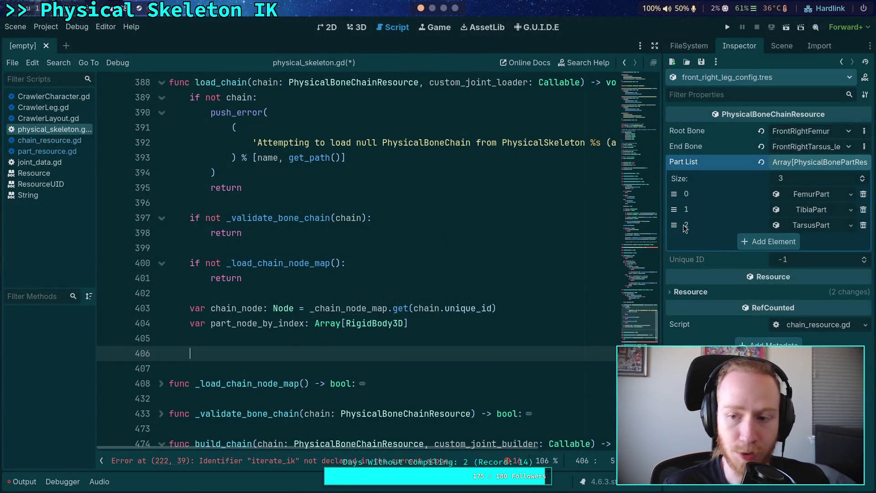
Step: Start a new script in the physical_skeleton folder from the FileSystem dock
click(781, 45)
click(704, 45)
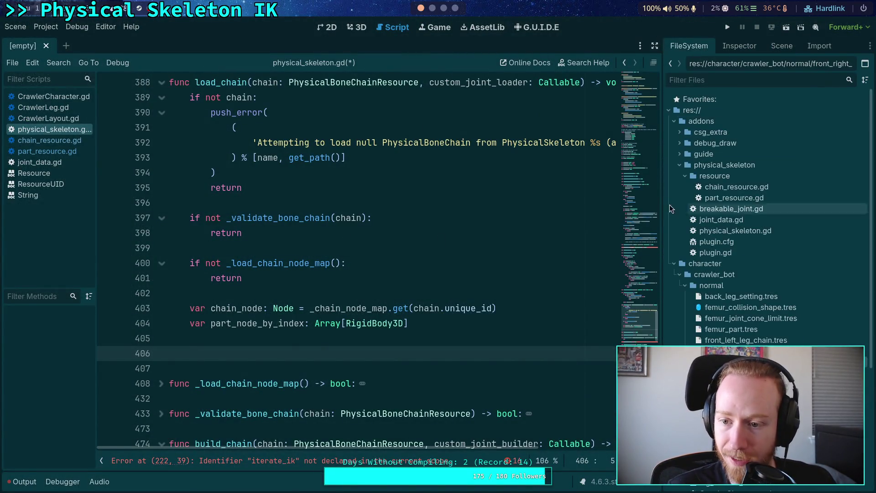
click(684, 176)
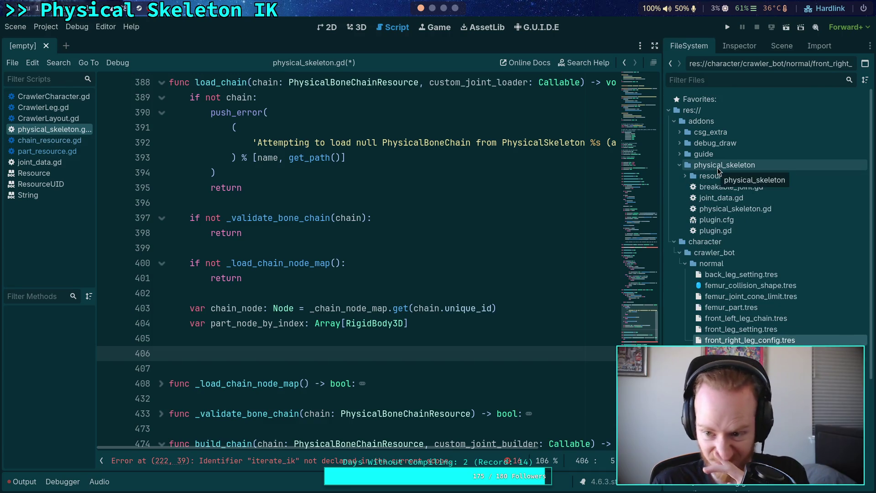
click(739, 220)
click(740, 211)
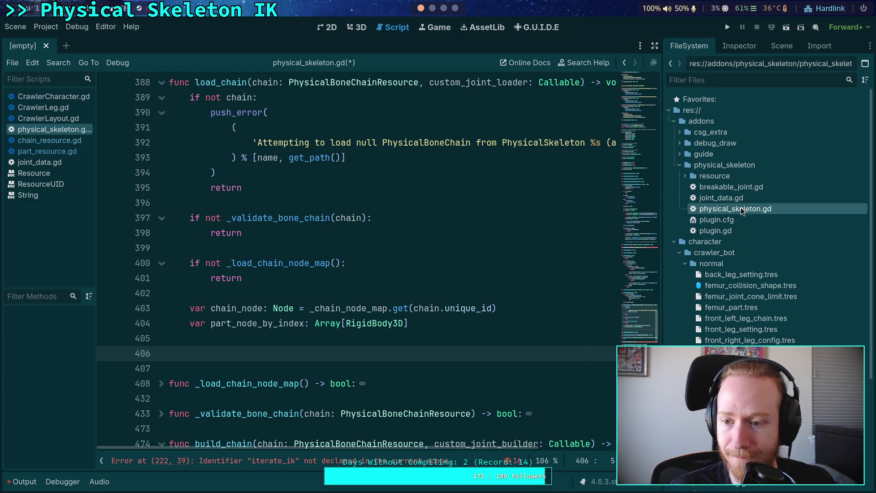
click(728, 170)
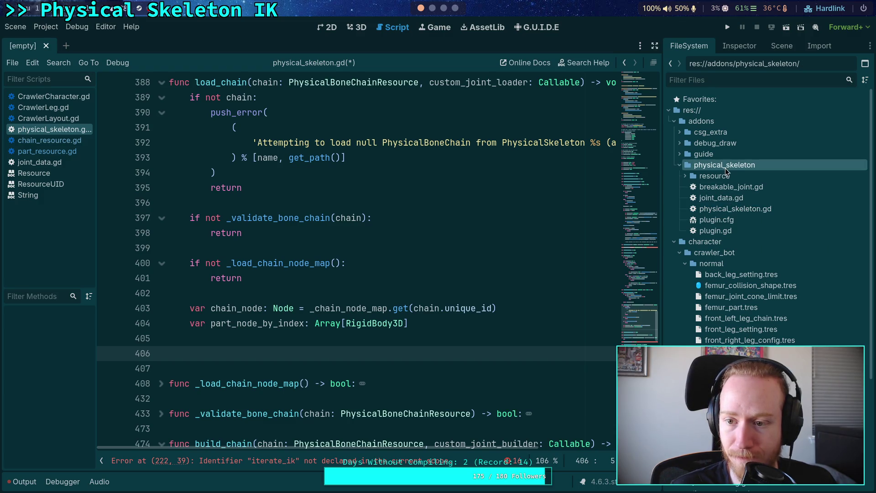
right_click(728, 170)
mouse_move(733, 177)
click(657, 211)
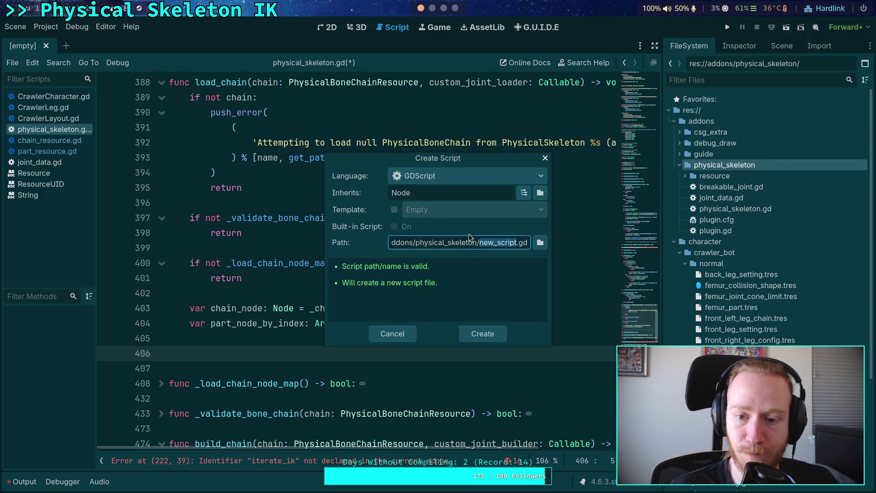
Step: Create part_3d.gd inheriting from RigidBody3D
double_click(404, 193)
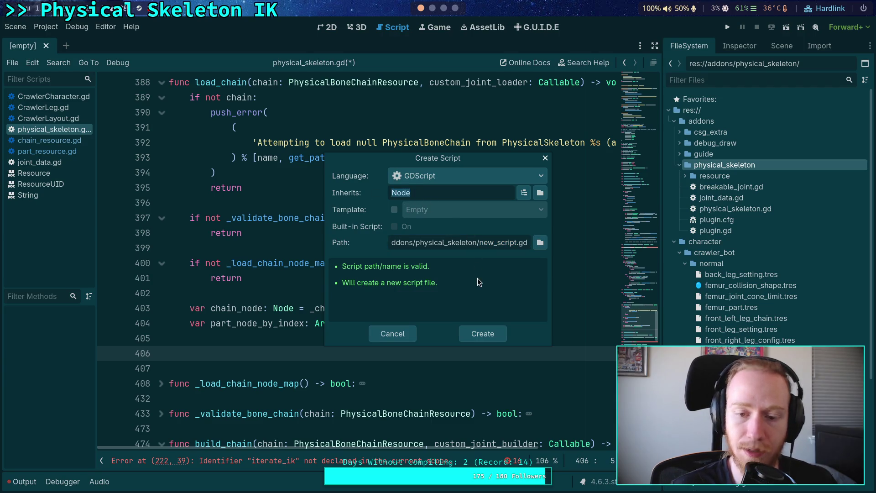
text(Rif)
key(BackSpace)
text(gidBody3D)
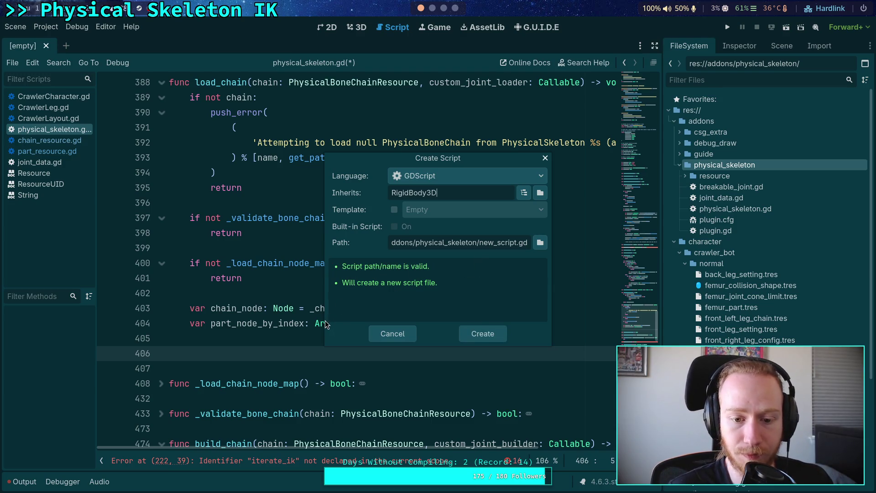
drag(325, 324, 282, 324)
drag(458, 245, 494, 247)
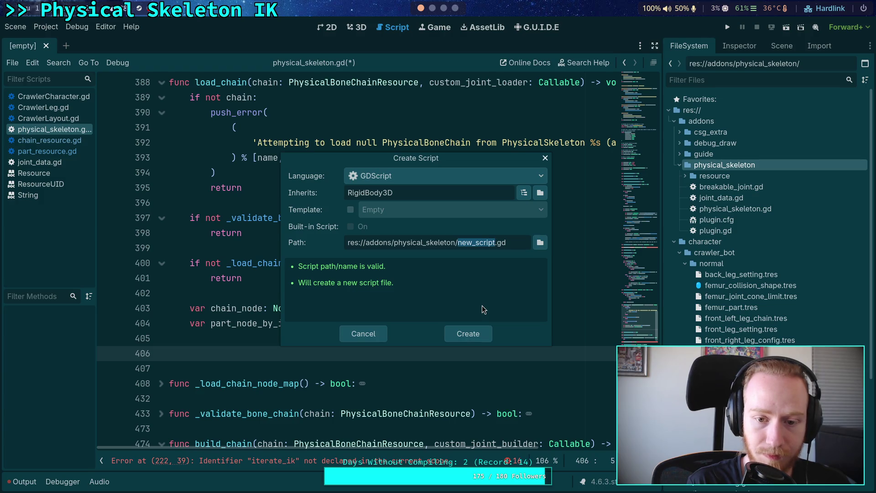
text(part_3d)
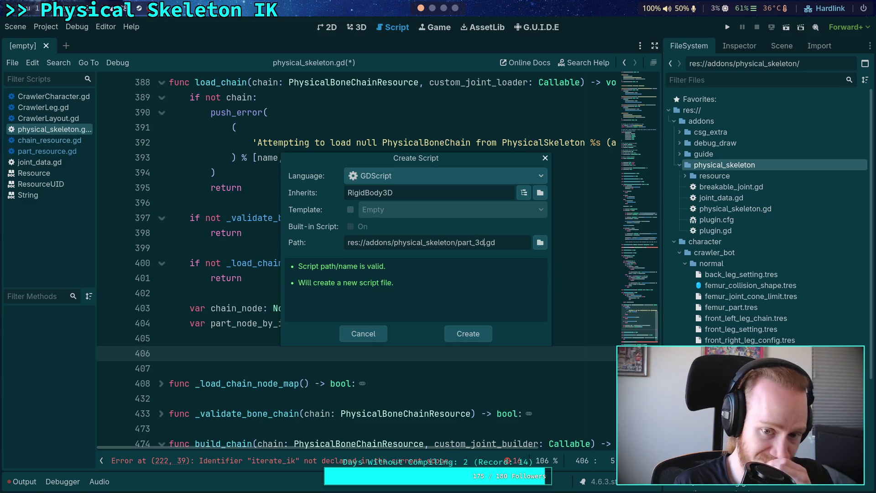
click(478, 336)
Step: Declare class_name PhysicalBonePart3D in part_3d.gd and save it
text(class_name )
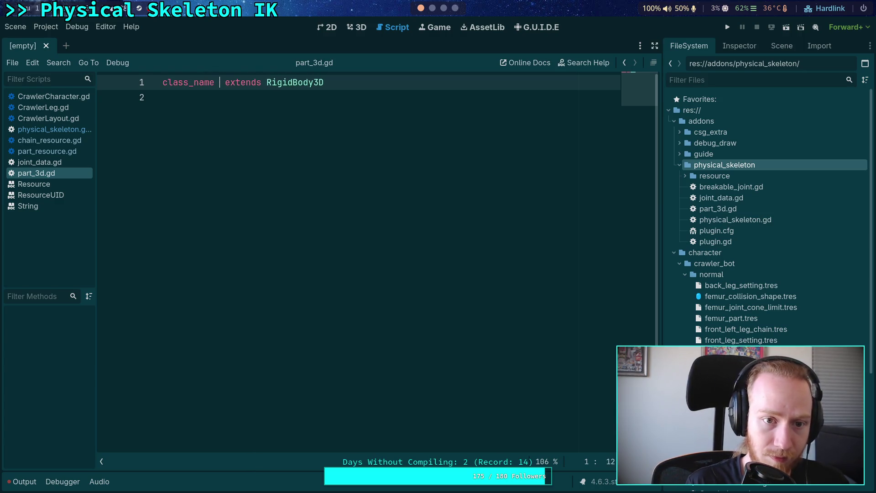
text(PhysicalBoneP)
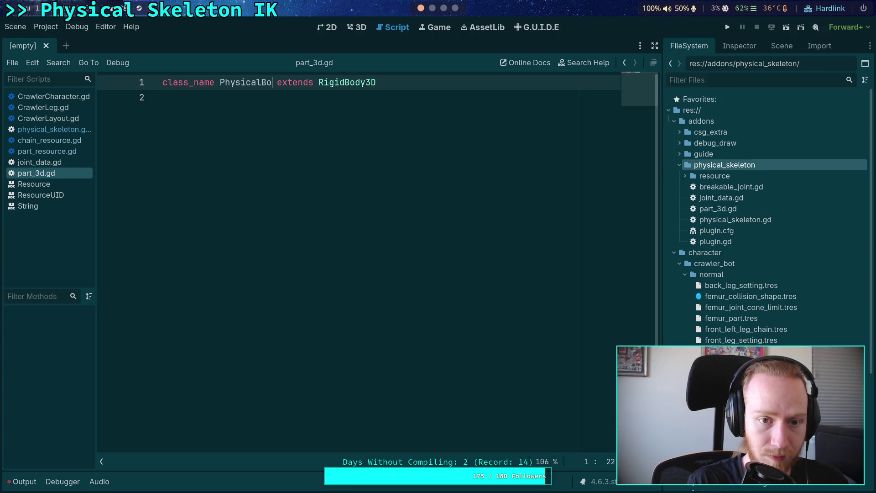
text(art3D)
click(162, 97)
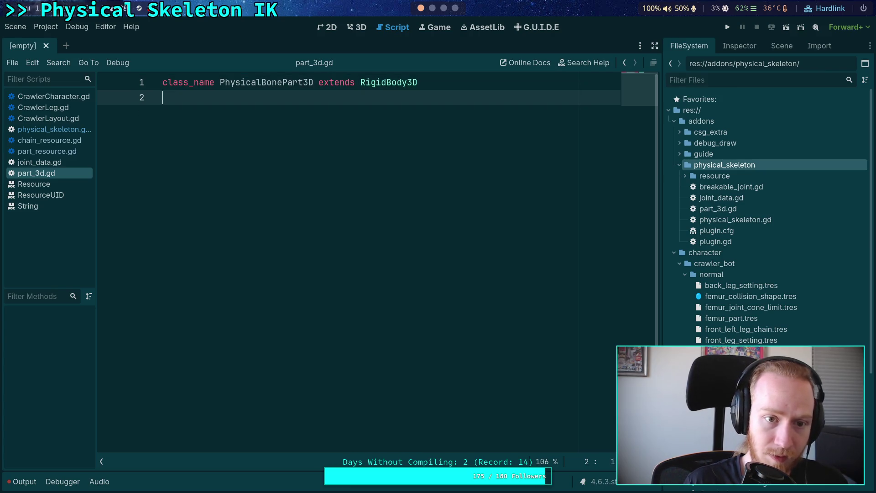
key(ctrl+s)
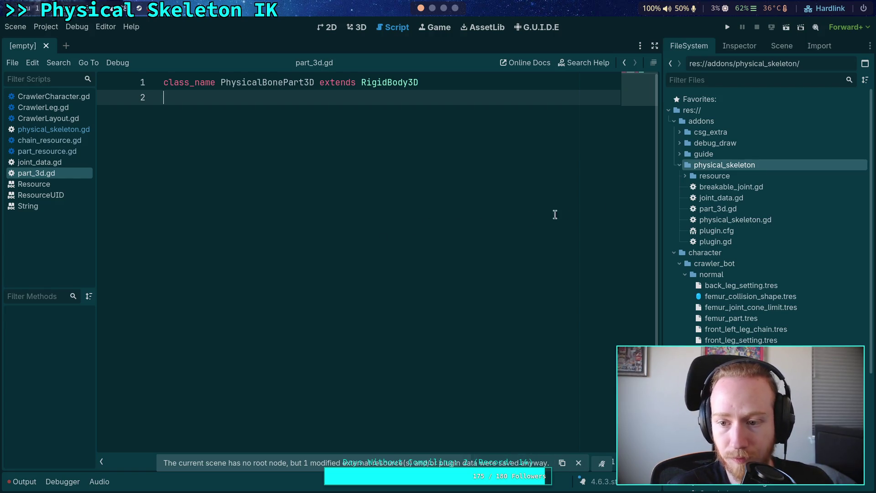
Step: Create a new chain_3d.gd script in the physical_skeleton folder
right_click(718, 164)
mouse_move(742, 169)
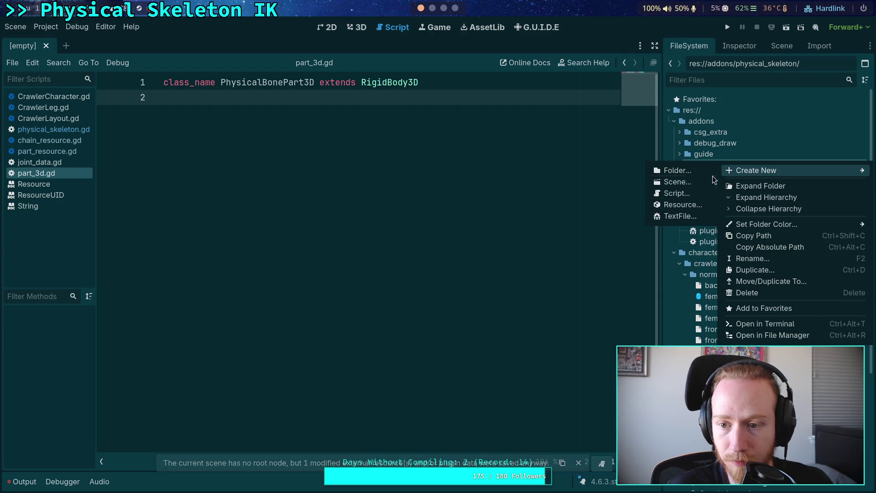
click(681, 194)
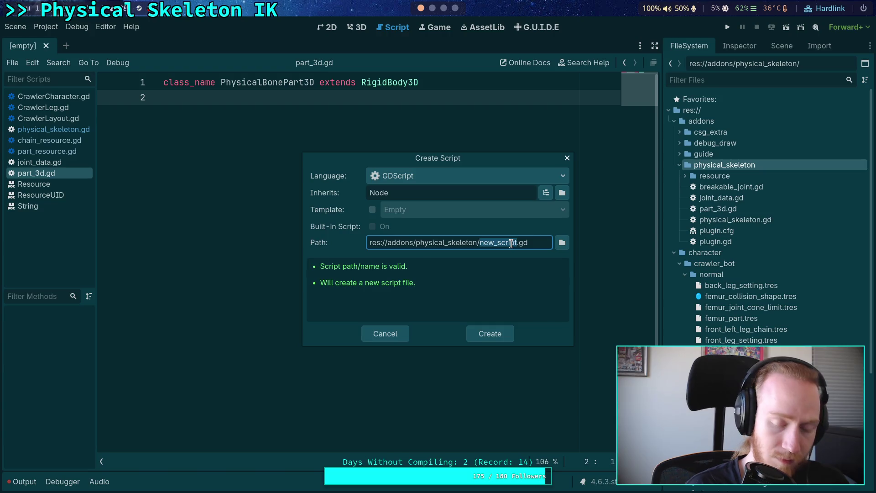
text(chain_3d)
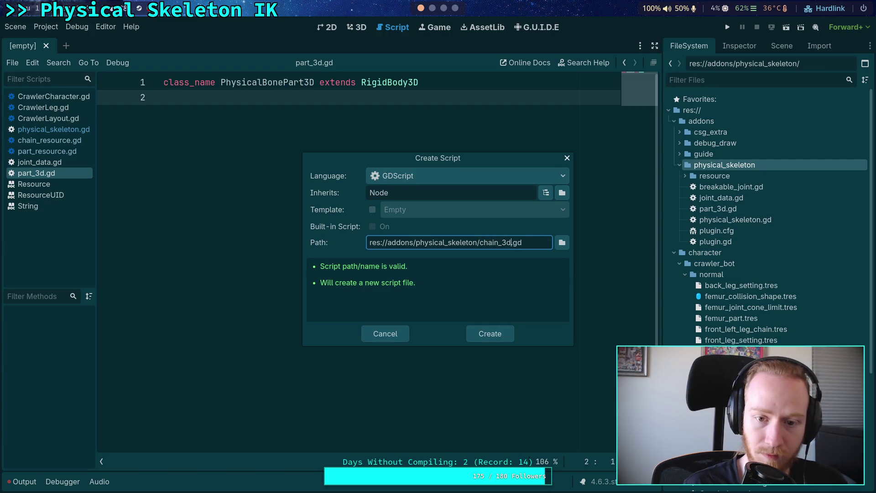
key(Return)
Step: Declare class_name PhysicalBoneChain3D in chain_3d.gd and save it
key(Left)
text(class)
text(_name Phy)
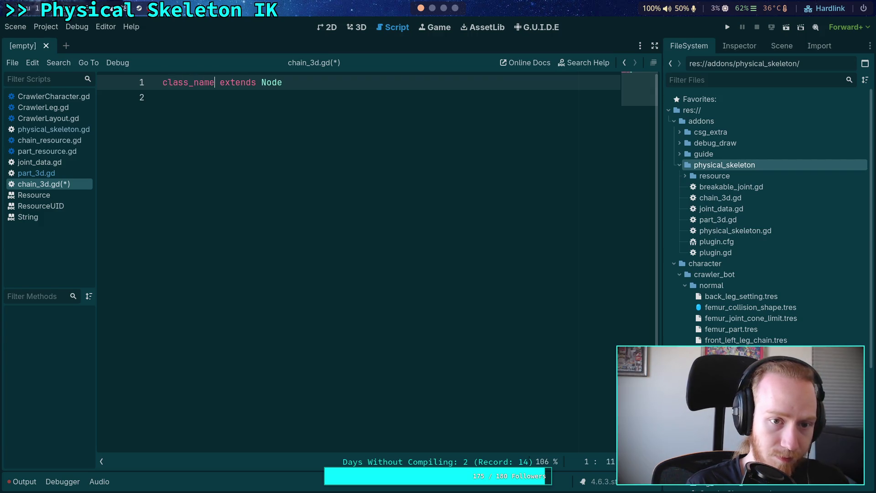
text(sicalChain)
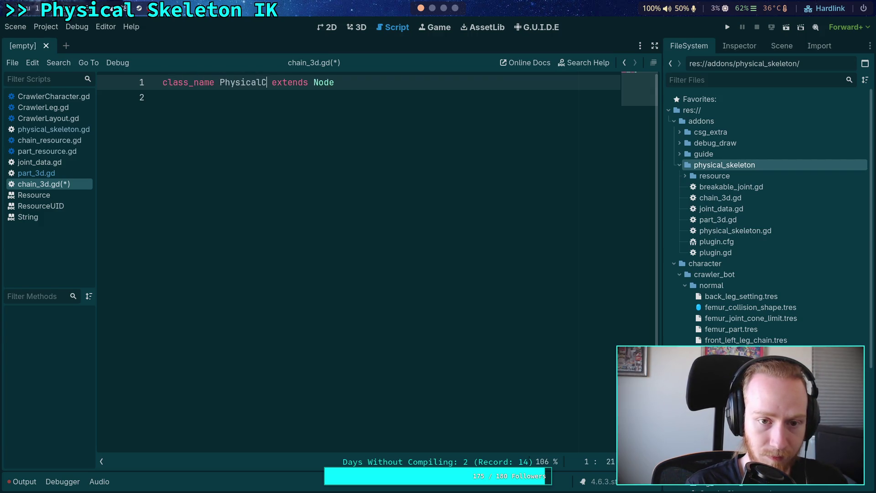
key(BackSpace)
key(BackSpace)
key(BackSpace)
text(BoneChain3D)
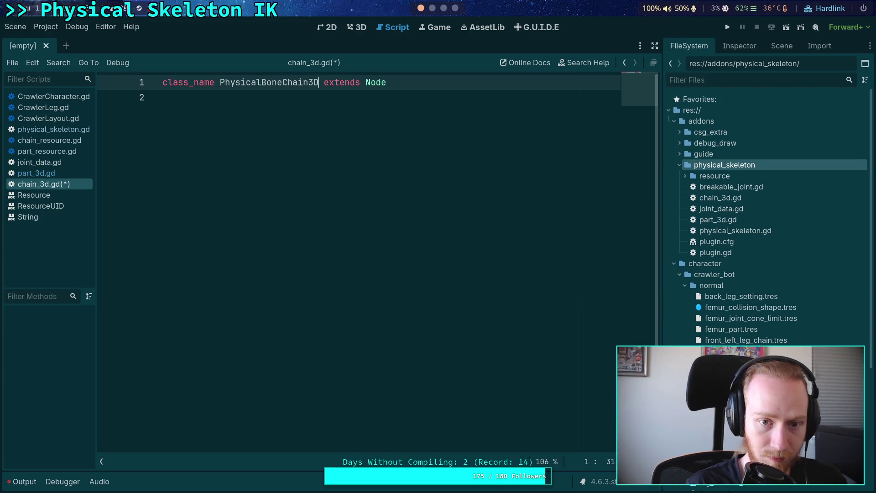
key(ctrl+s)
Step: Compare the two new scripts and add blank lines below the declaration in part_3d.gd
key(Down)
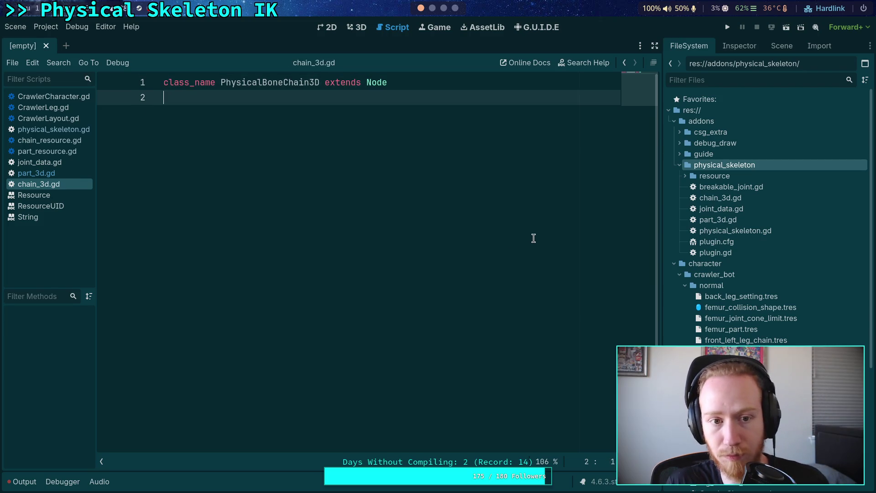
click(69, 174)
click(64, 183)
click(69, 176)
click(71, 183)
click(56, 175)
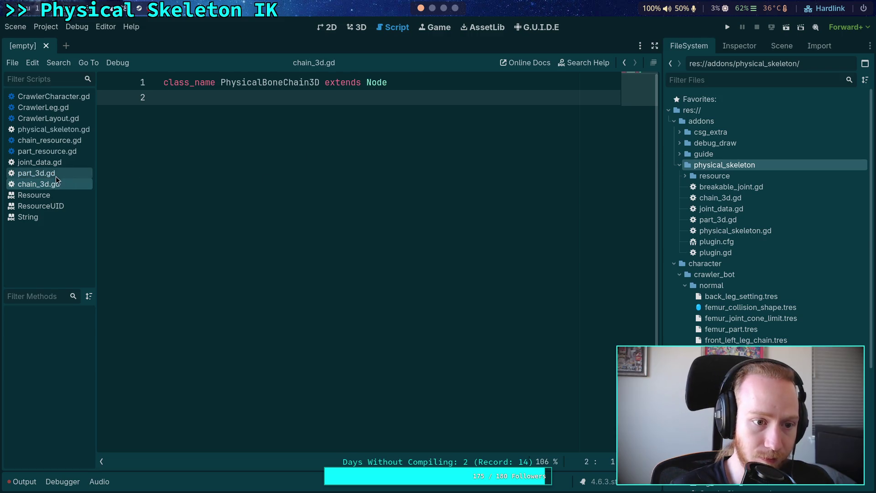
key(Return)
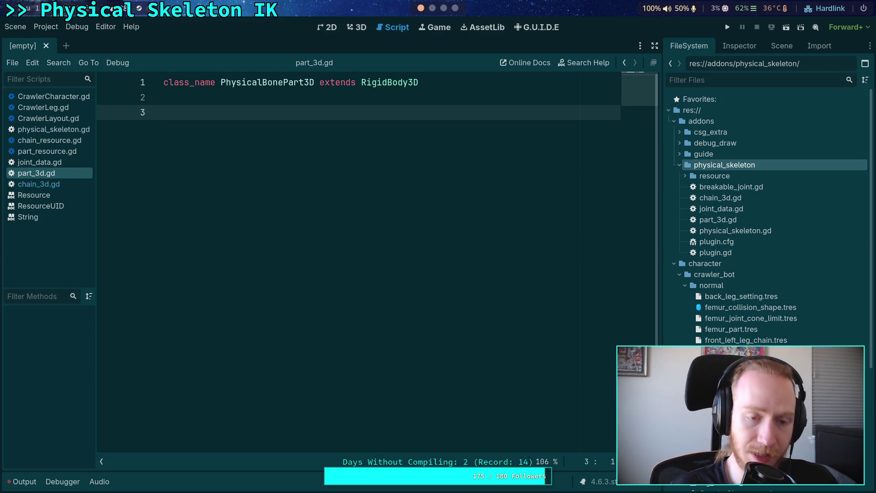
key(Return)
key(Up)
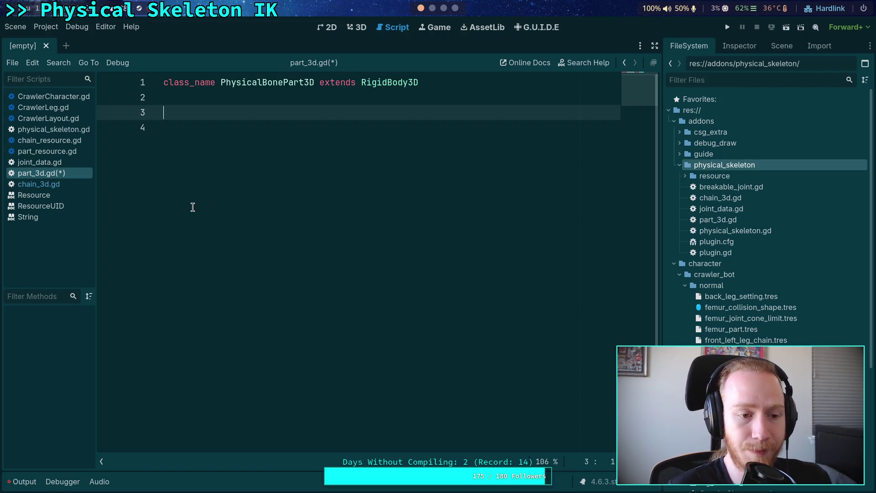
click(37, 184)
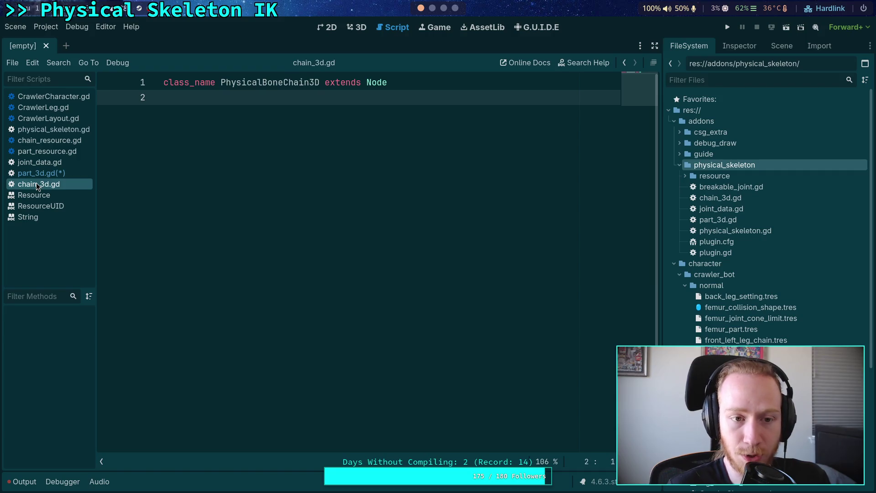
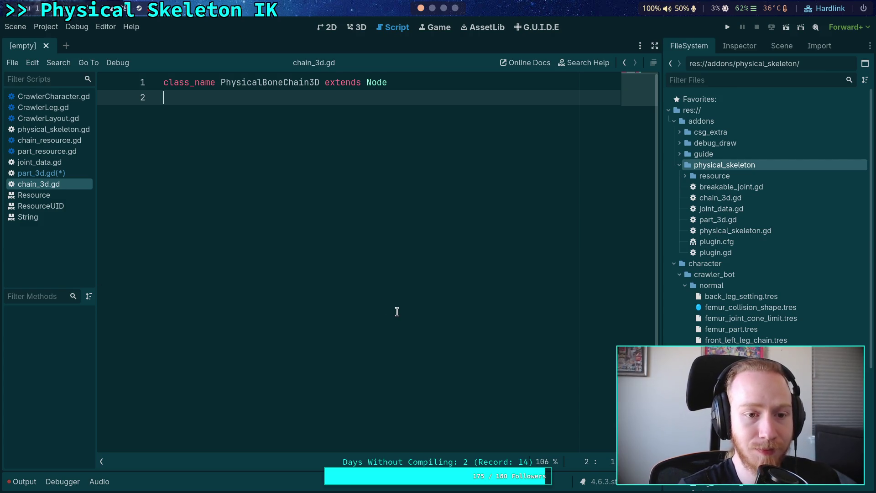
Step: Add blank lines below the class declaration in chain_3d.gd, save it, and switch to part_3d.gd
key(Return)
key(Return)
key(Up)
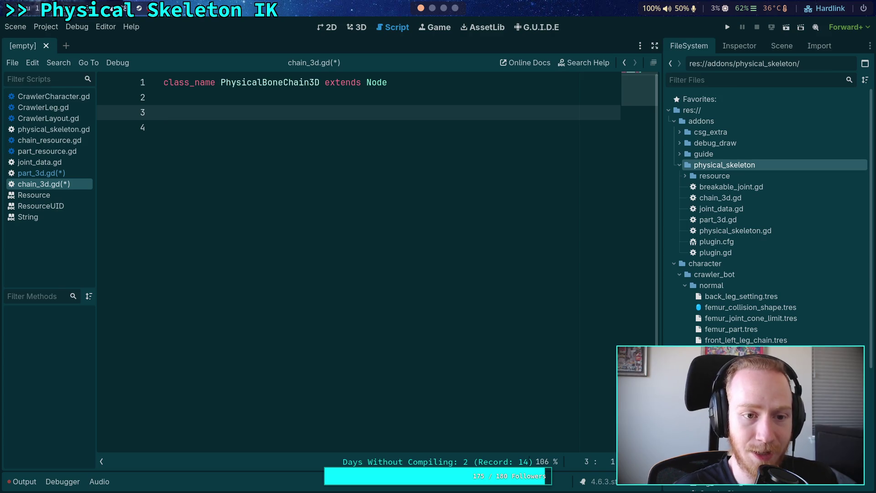
key(Return)
key(BackSpace)
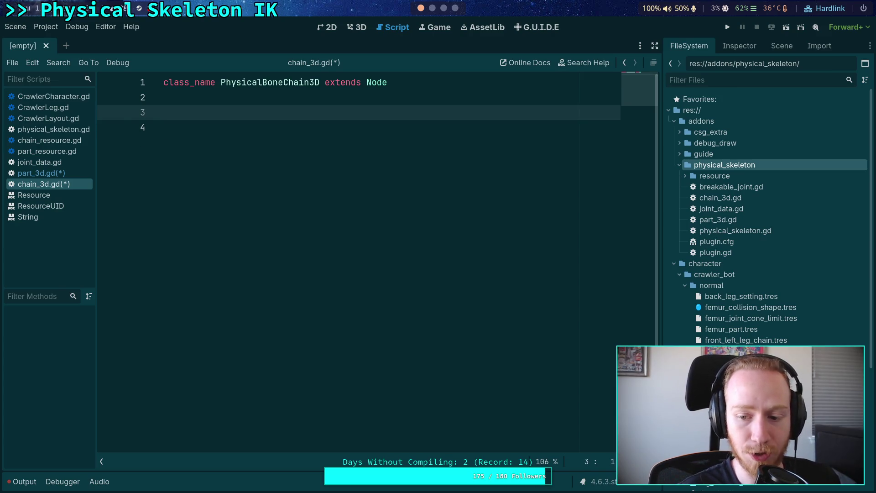
key(Return)
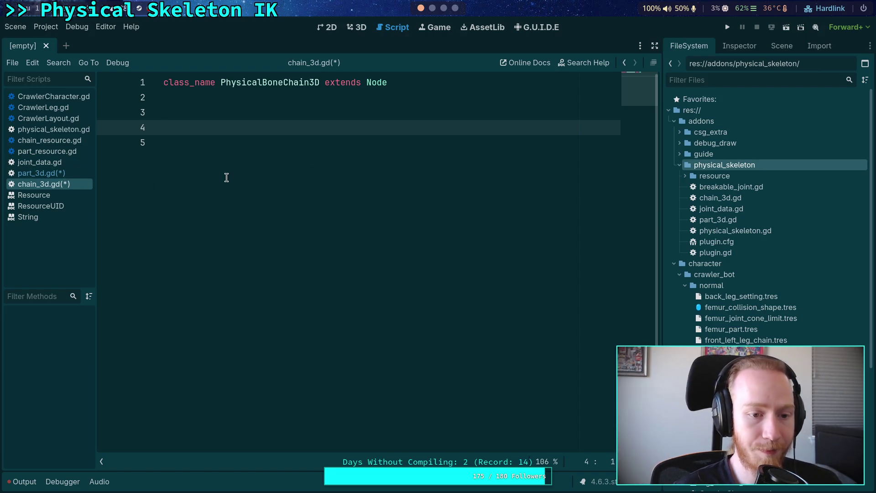
key(ctrl+s)
click(58, 173)
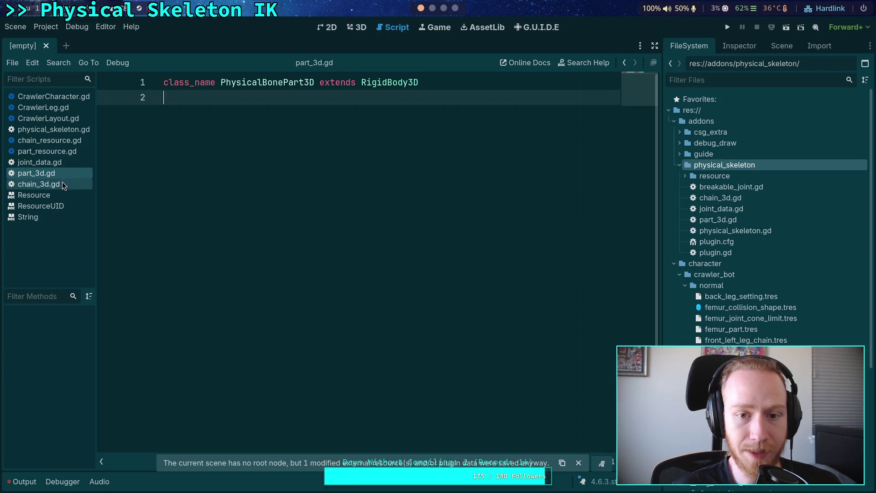
Step: Open physical_skeleton.gd and select RigidBody3D on line 404 of load_chain
click(61, 163)
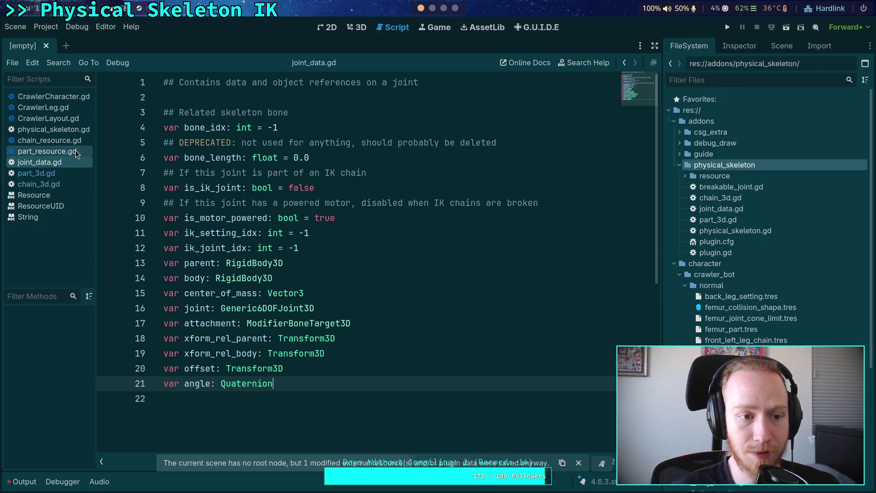
click(76, 153)
click(54, 129)
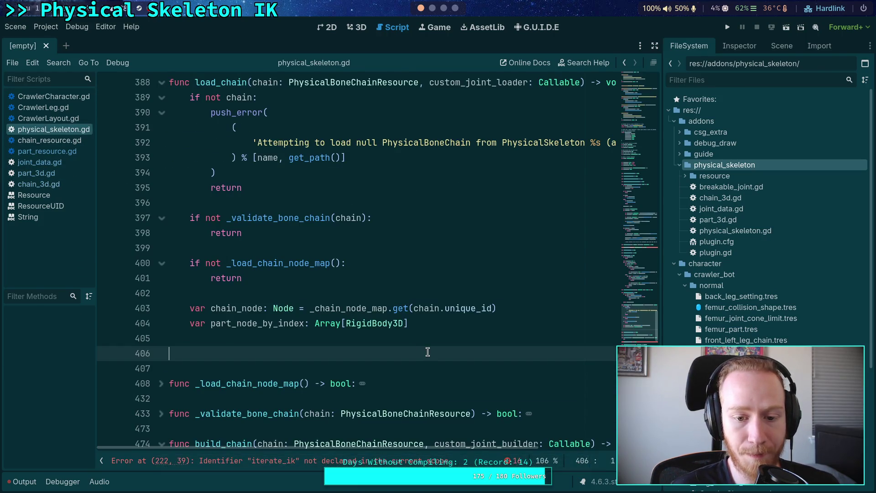
double_click(375, 325)
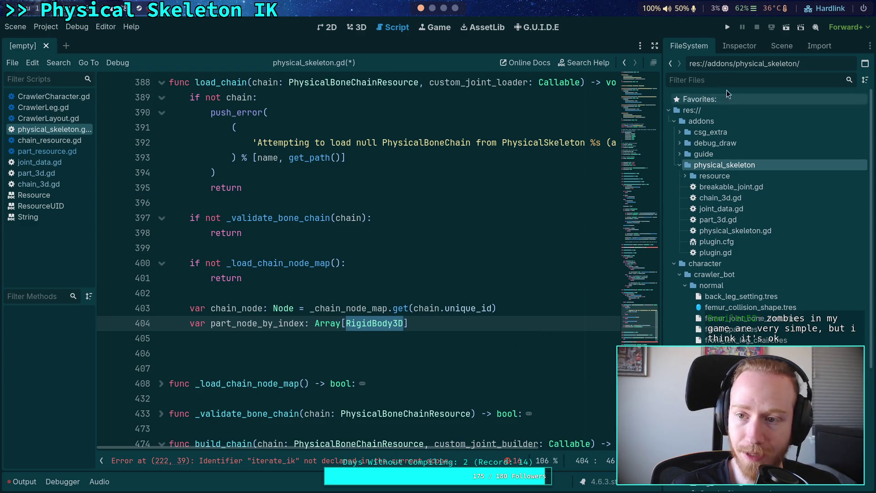
Step: Widen the FileSystem dock and select front_left_leg_chain.tres in the project files
click(744, 47)
click(780, 46)
click(689, 46)
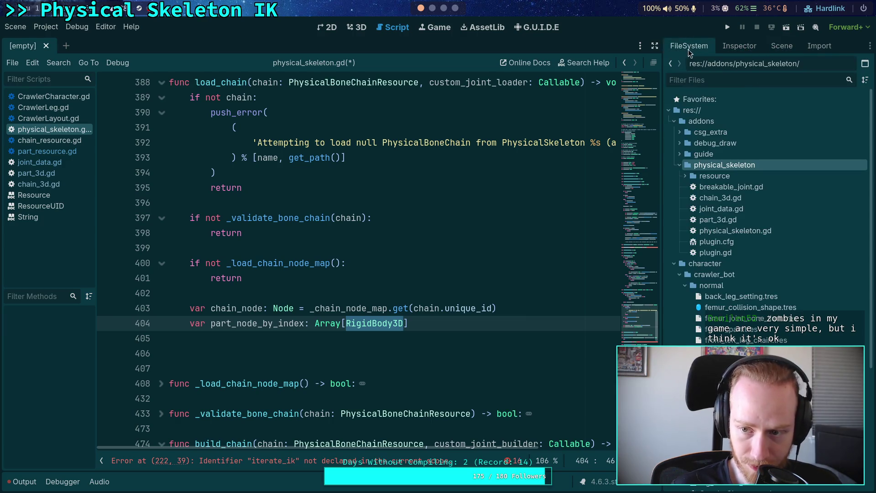
drag(661, 240, 651, 240)
click(493, 353)
click(505, 341)
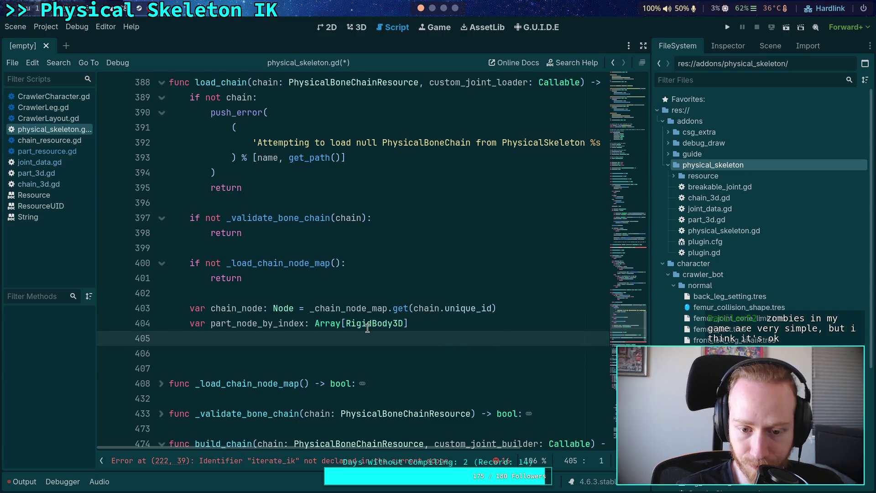
double_click(368, 328)
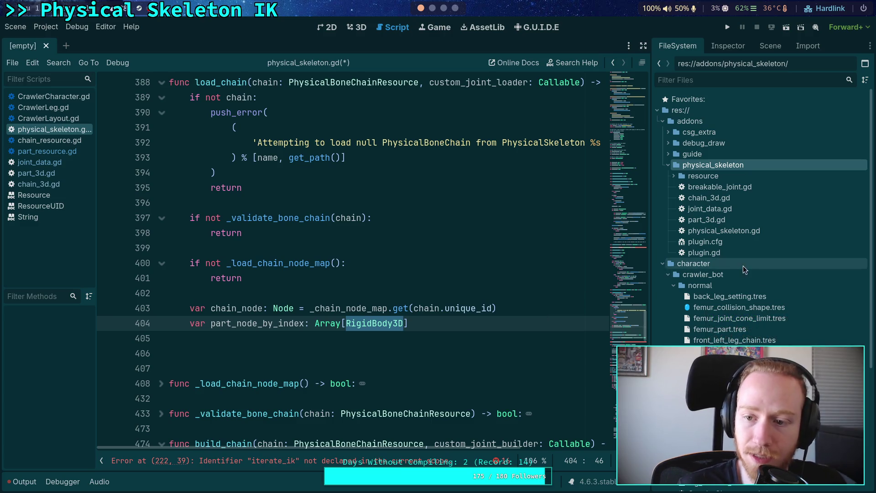
double_click(735, 340)
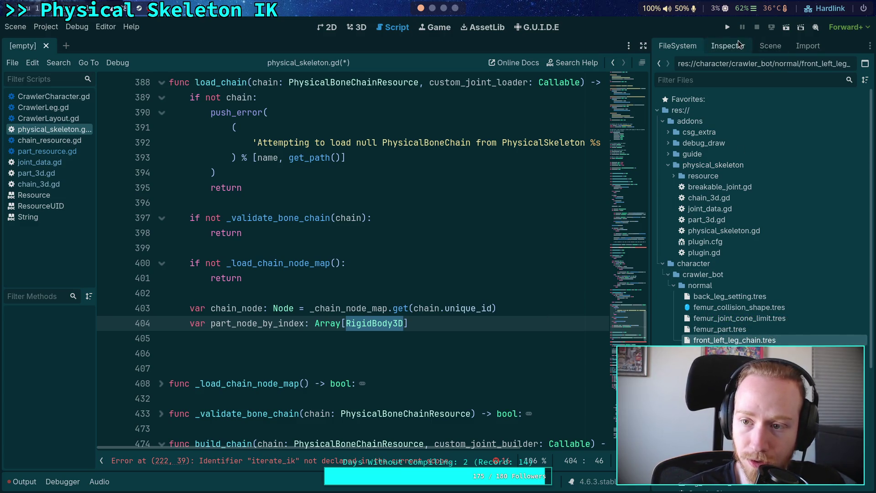
Step: Inspect front_left_leg_chain.tres: root FrontLeftFemur, end FrontLeftTarsus_leaf, parts FemurPart, TibiaPart, TarsusPart
click(744, 46)
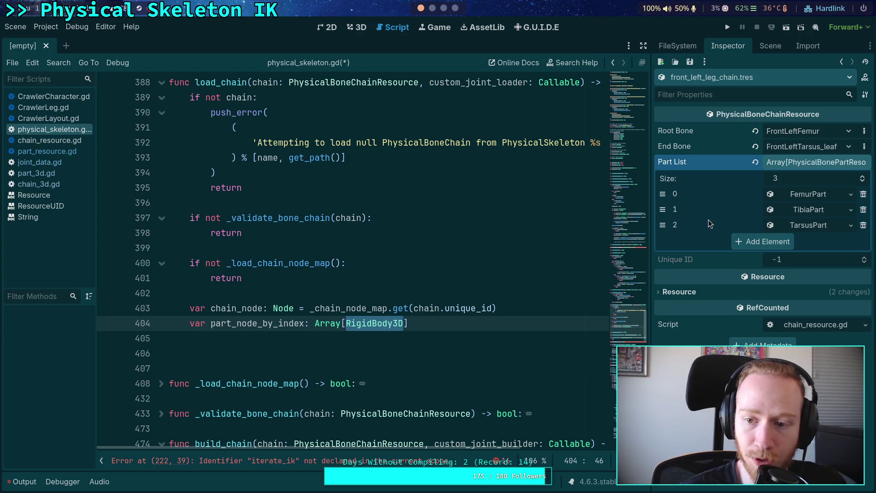
click(435, 342)
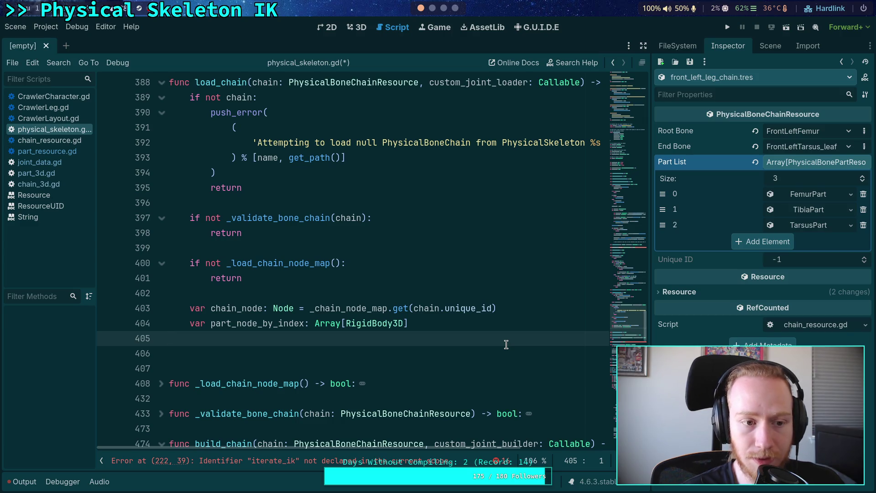
Step: Select the unfinished load_chain function in physical_skeleton.gd and delete it
mouse_move(426, 323)
mouse_down()
mouse_move(290, 292)
mouse_move(206, 232)
mouse_up()
scroll(182, 310, up, 2)
key(Left)
mouse_move(171, 309)
mouse_down()
mouse_move(356, 308)
mouse_move(446, 384)
mouse_move(432, 388)
mouse_up()
scroll(319, 308, down, 4)
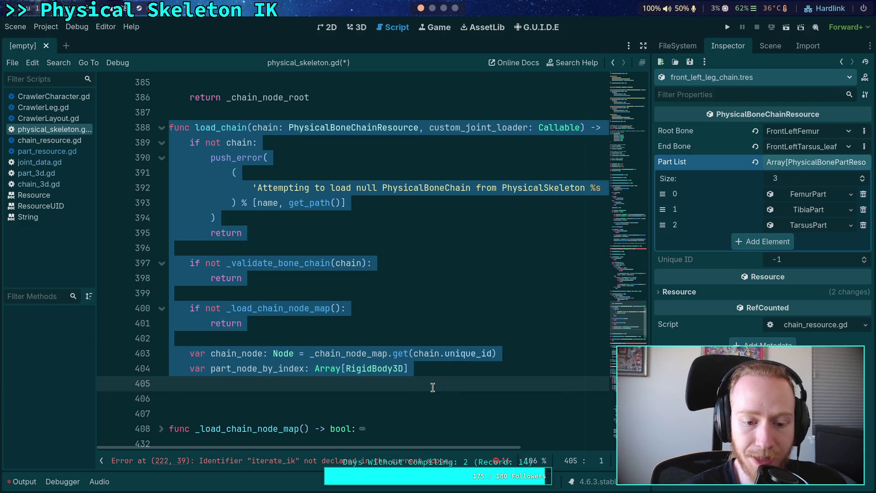
key(BackSpace)
Step: Remove the leftover blank lines where load_chain used to be
click(247, 146)
key(BackSpace)
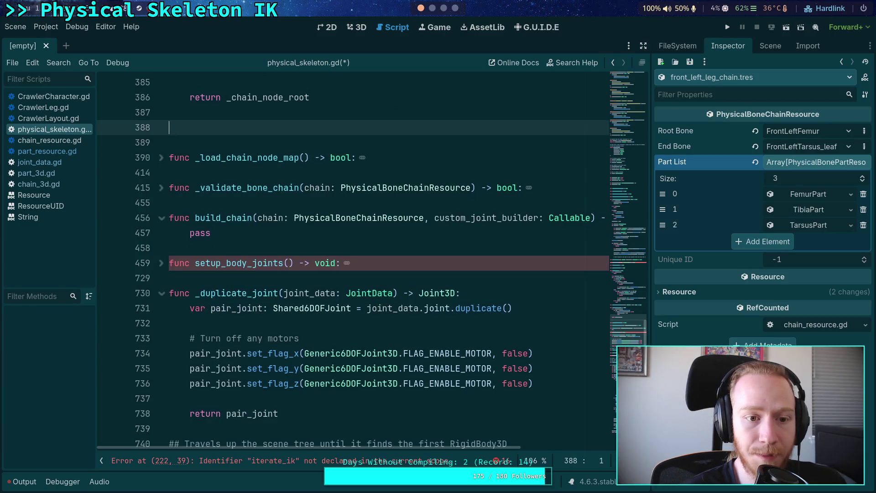
key(BackSpace)
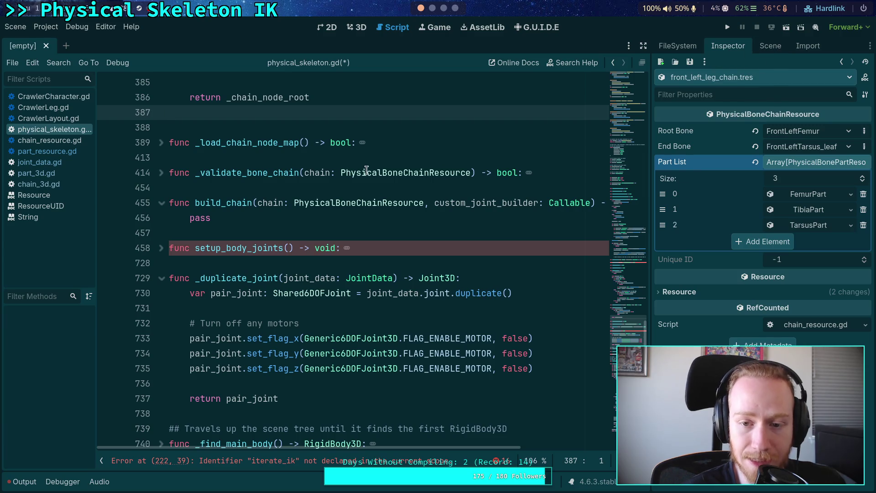
key(Delete)
scroll(219, 182, up, 2)
scroll(319, 217, up, 2)
click(294, 157)
scroll(360, 207, up, 2)
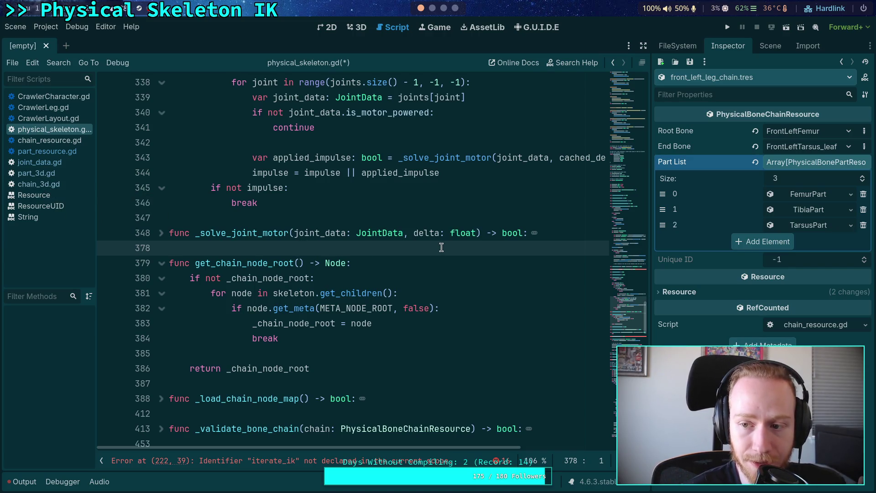
click(378, 354)
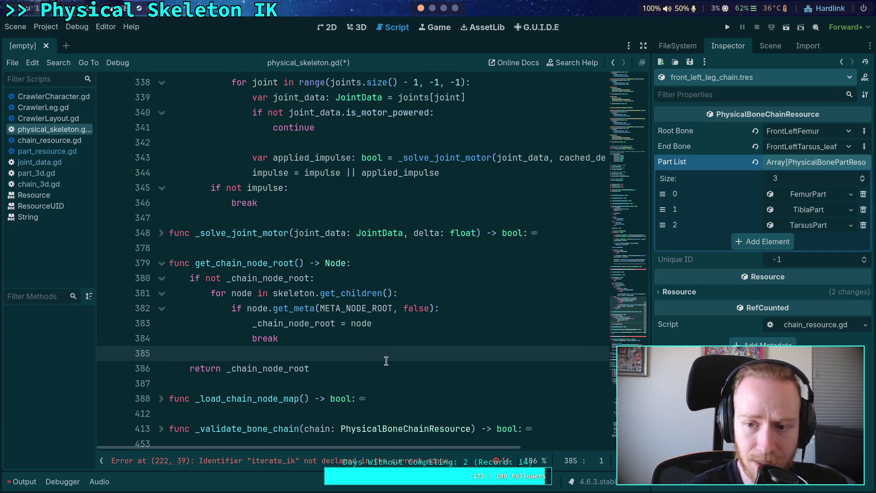
scroll(285, 293, down, 2)
click(285, 292)
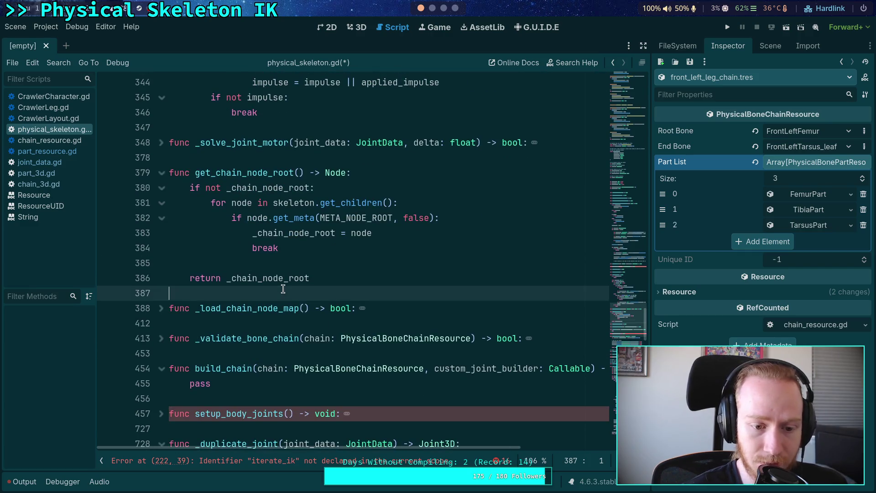
scroll(285, 292, down, 1)
scroll(285, 292, down, 2)
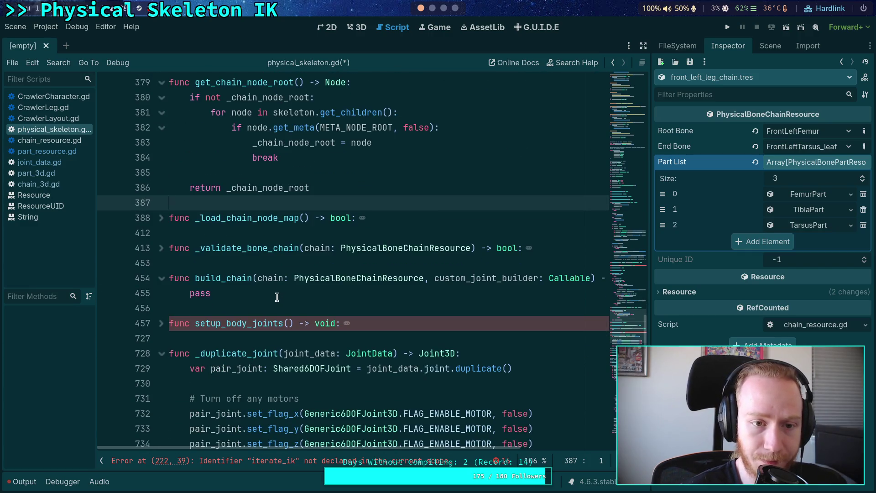
scroll(277, 297, up, 3)
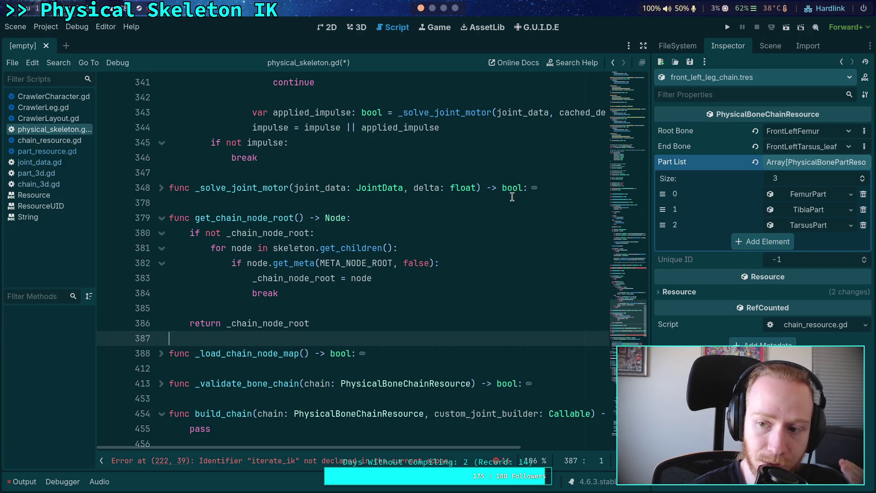
scroll(416, 305, up, 4)
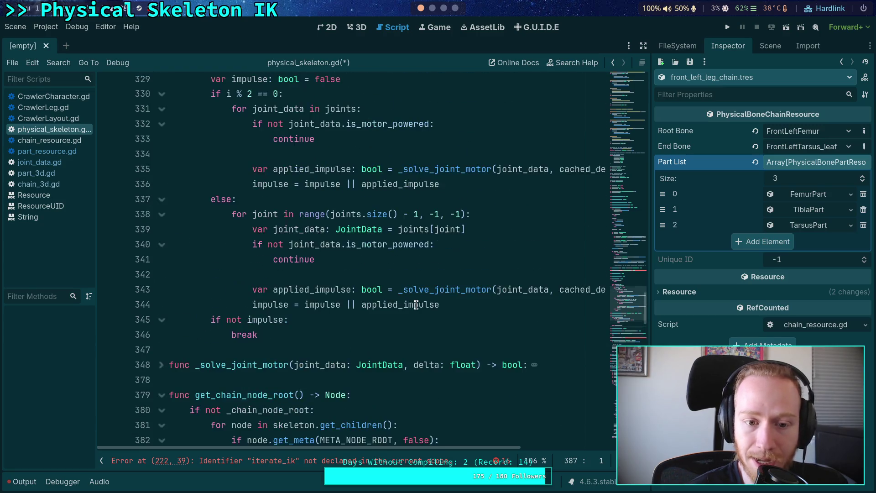
scroll(416, 305, up, 8)
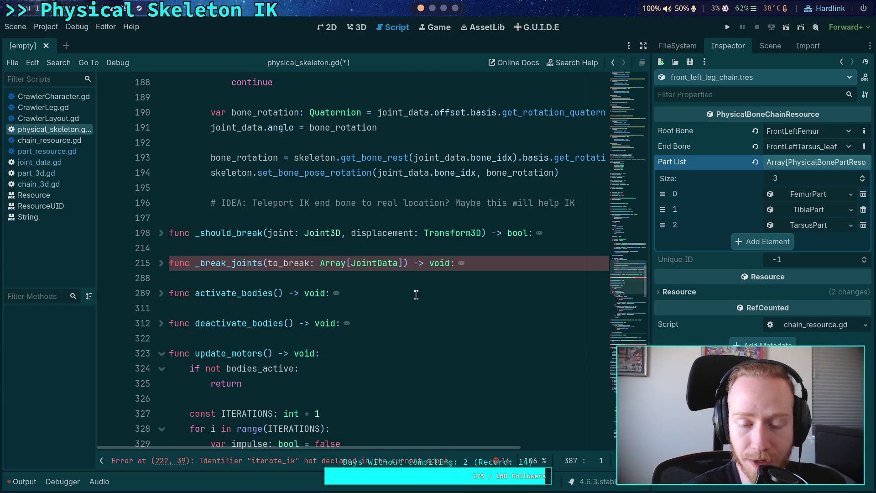
scroll(416, 295, up, 14)
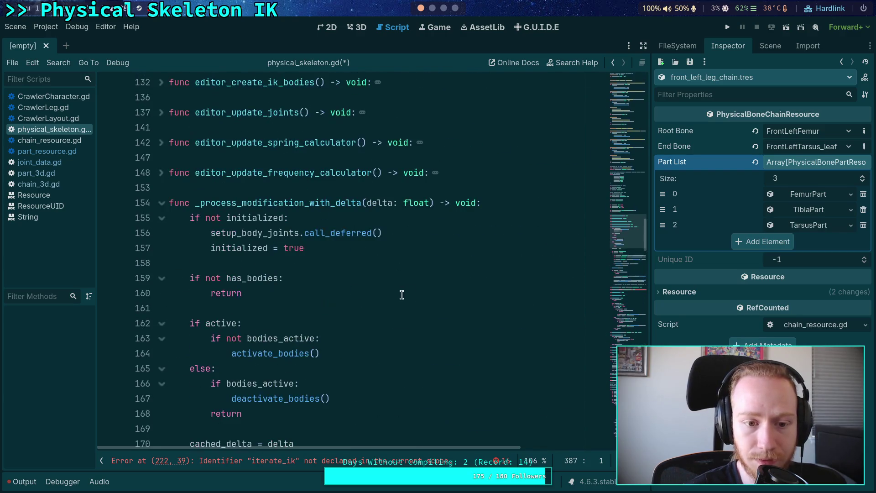
scroll(366, 293, up, 1)
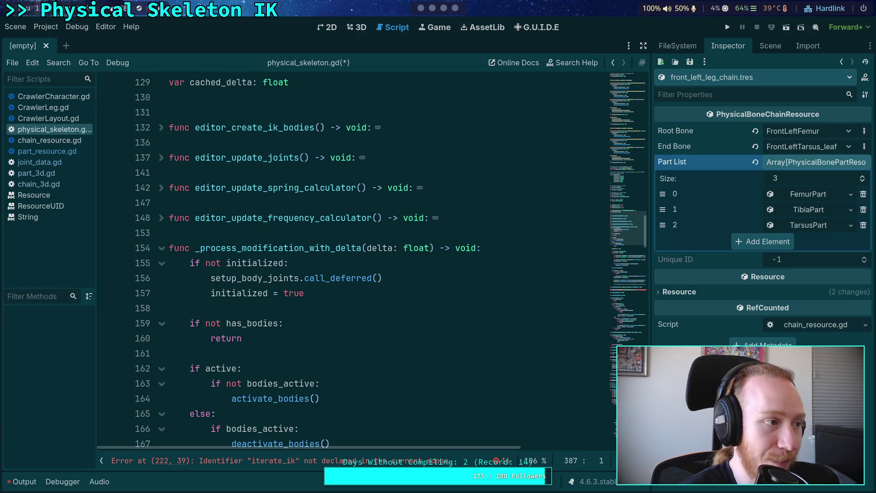
Step: Switch to the web browser and load the pasted image address
key(super+4)
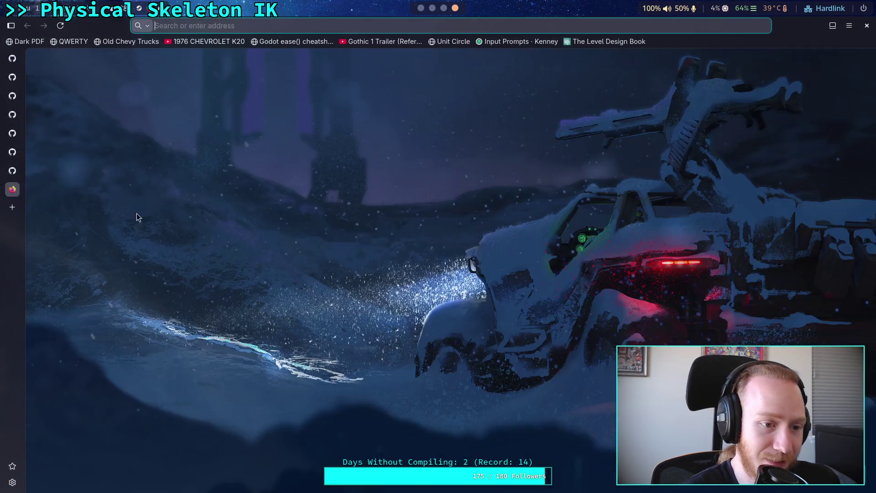
key(ctrl+l)
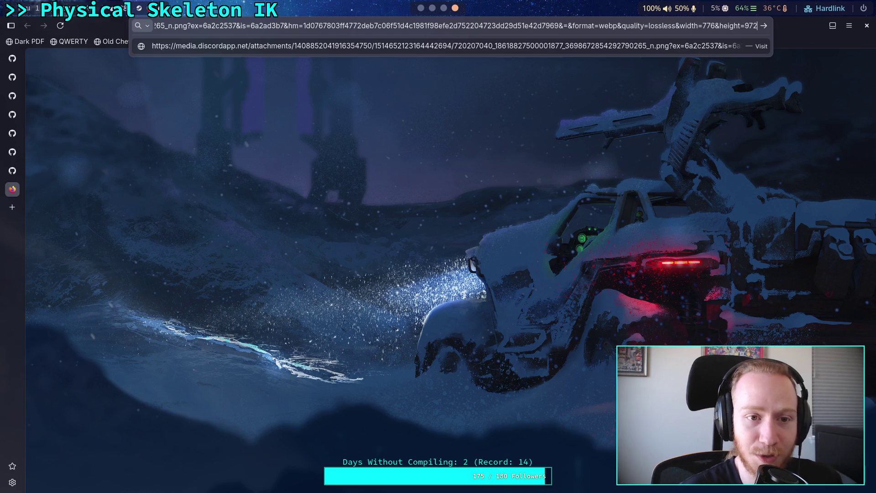
key(Return)
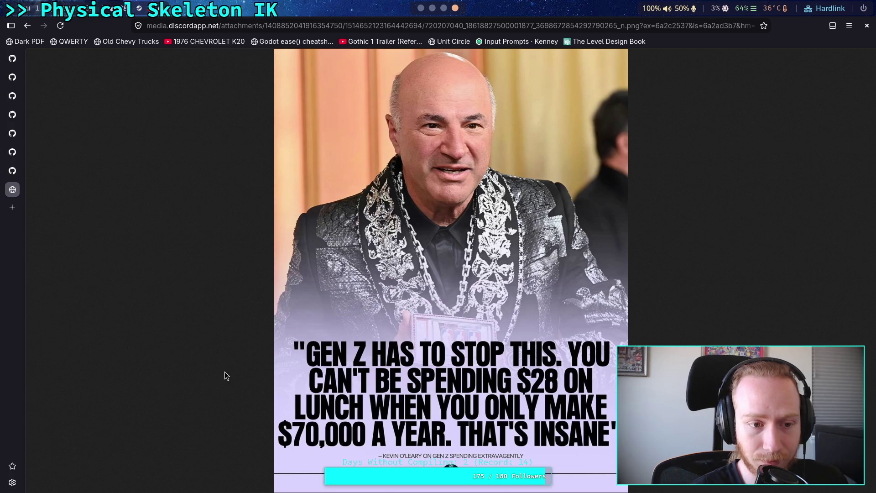
Step: Close the image tab and return to physical_skeleton.gd, caret on blank line 158
mouse_move(16, 193)
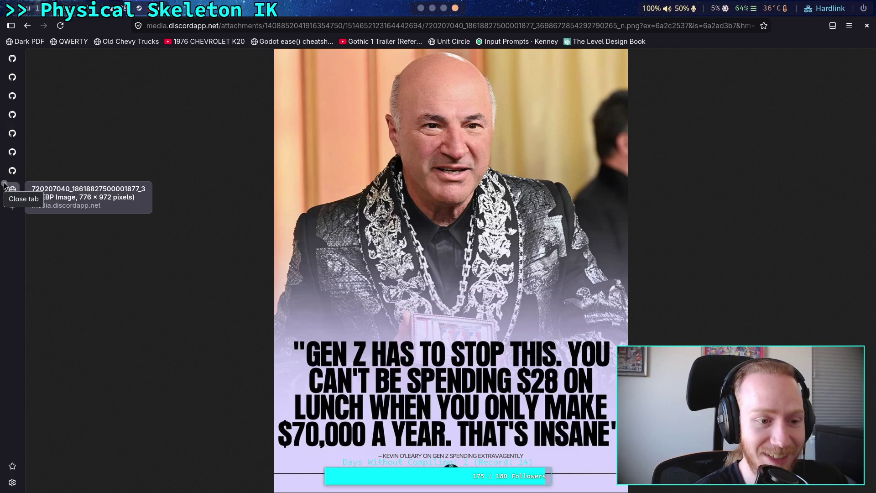
click(5, 184)
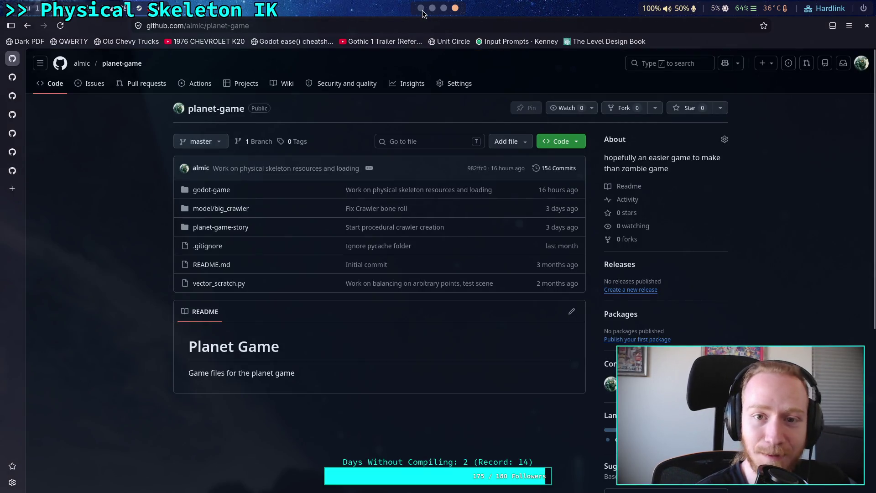
key(super+1)
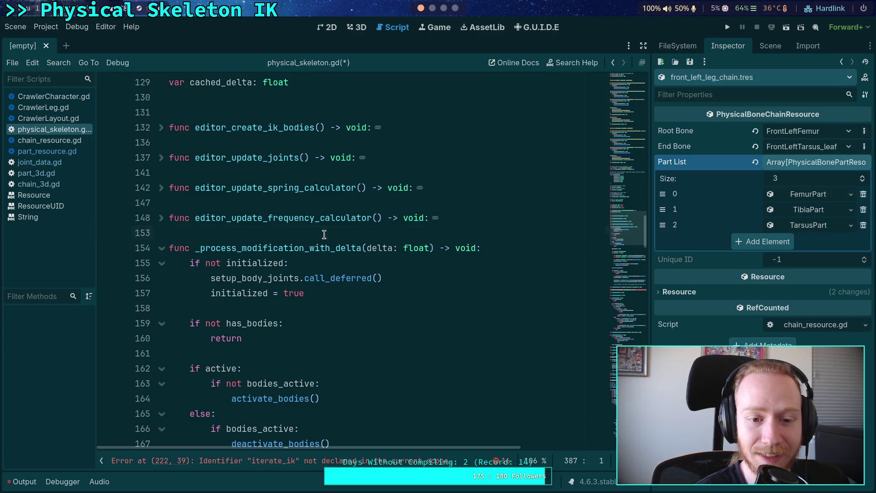
click(325, 234)
click(290, 309)
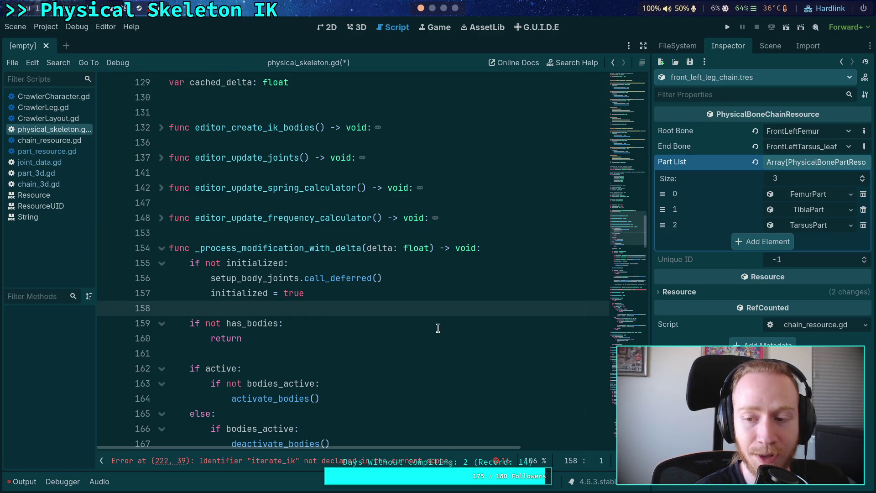
scroll(439, 326, down, 10)
scroll(445, 323, down, 4)
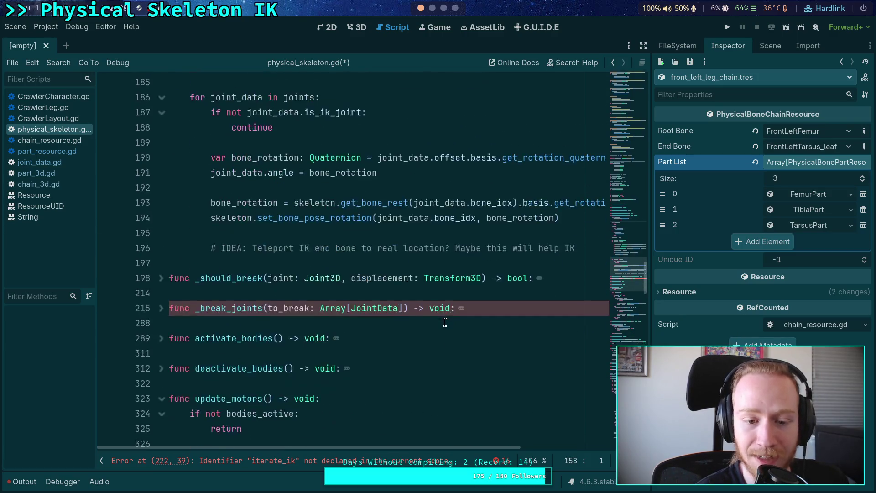
click(258, 230)
click(160, 222)
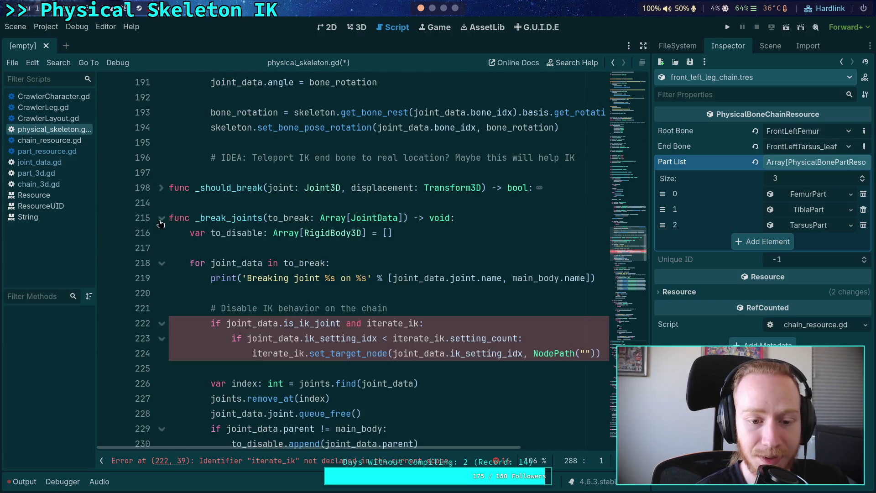
click(161, 223)
click(205, 203)
scroll(256, 337, up, 3)
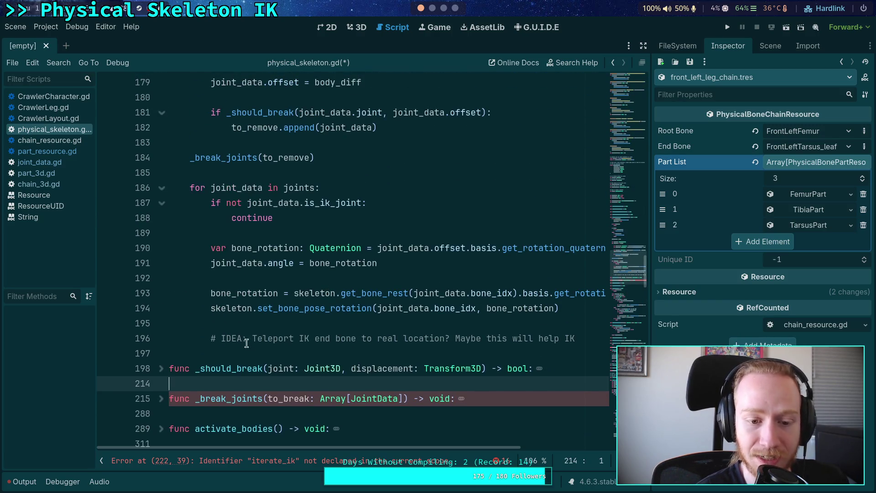
click(246, 356)
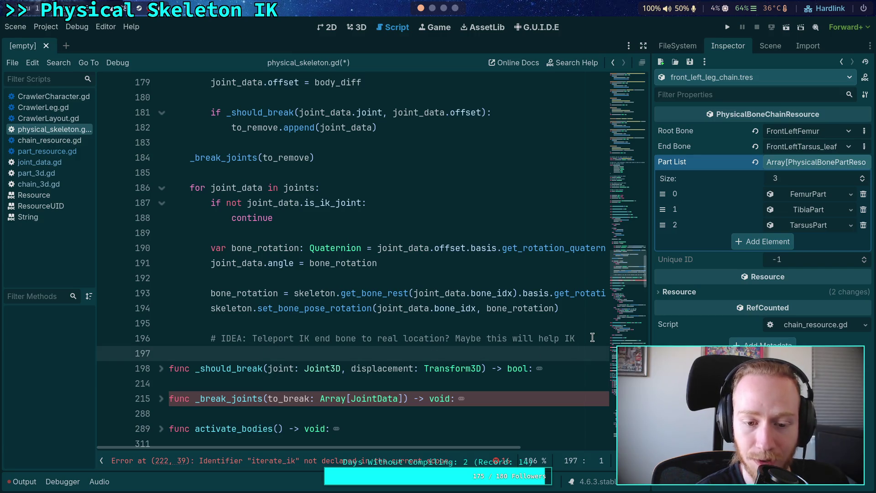
click(587, 324)
scroll(575, 324, up, 5)
scroll(567, 323, up, 15)
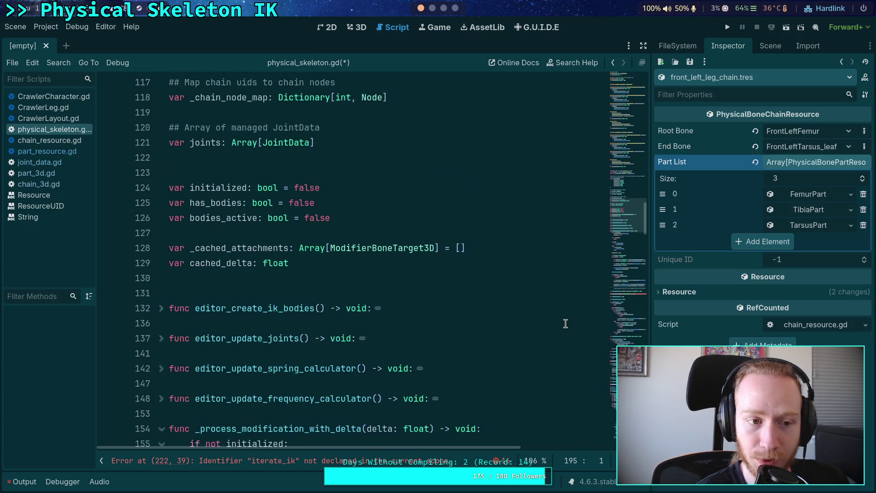
scroll(495, 323, up, 4)
click(319, 342)
scroll(491, 355, down, 4)
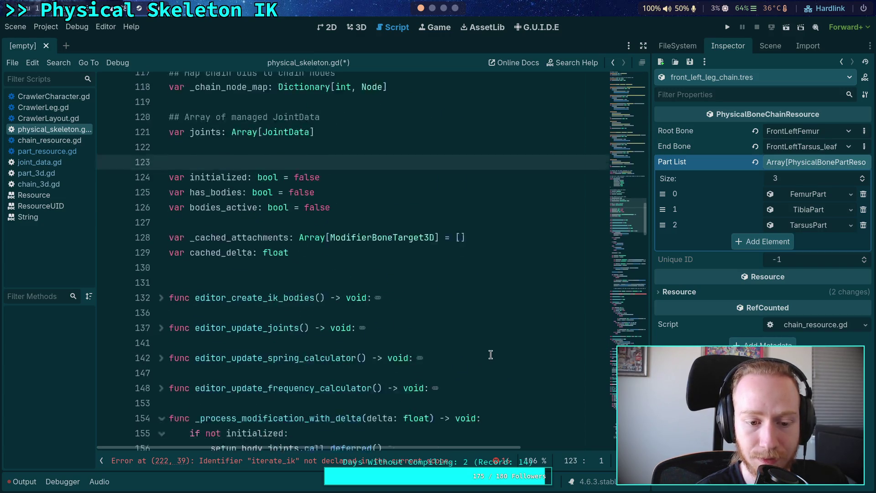
scroll(491, 354, down, 1)
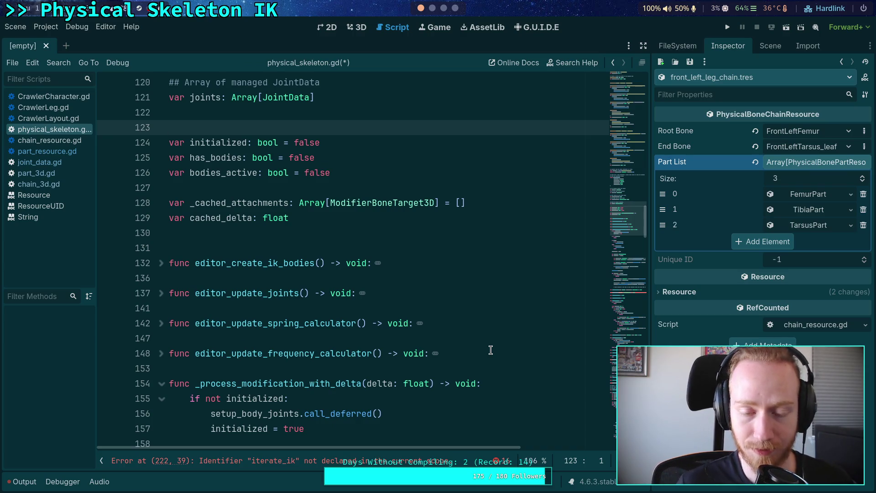
click(367, 249)
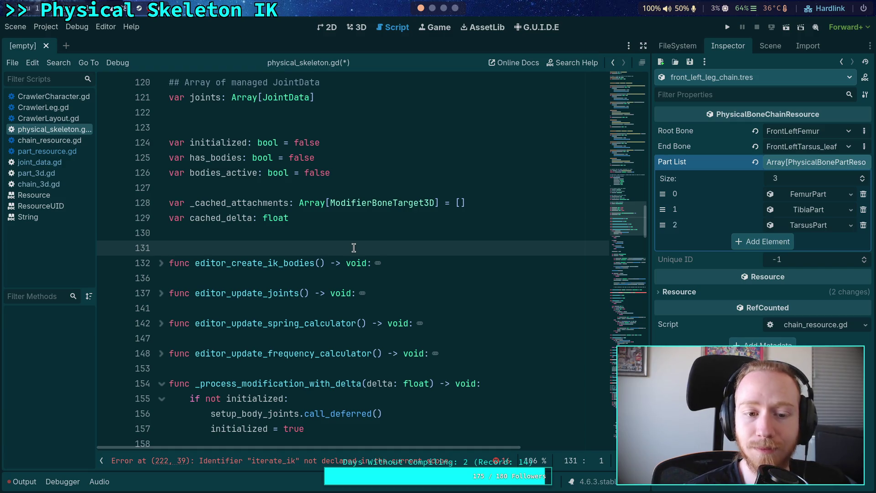
scroll(354, 247, up, 3)
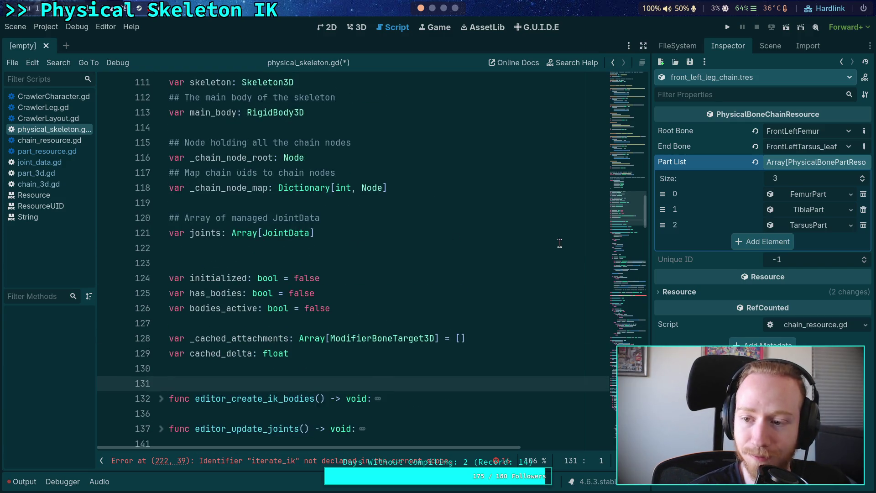
click(816, 163)
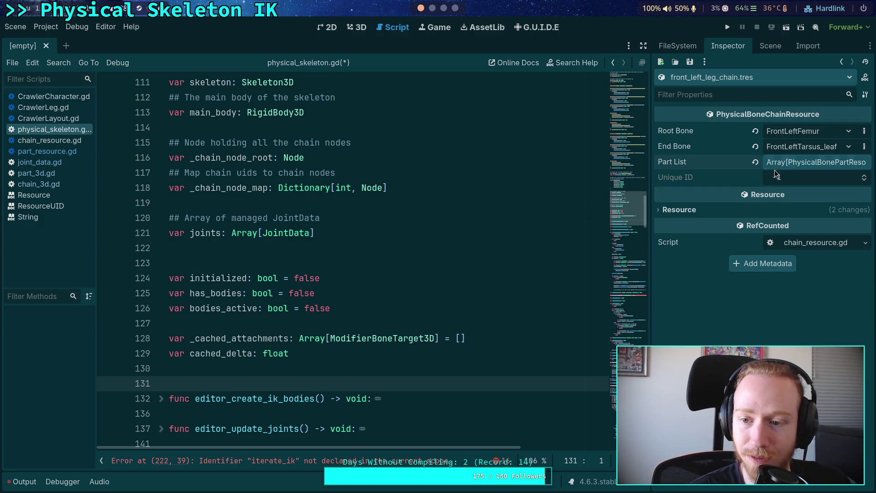
click(804, 162)
click(283, 263)
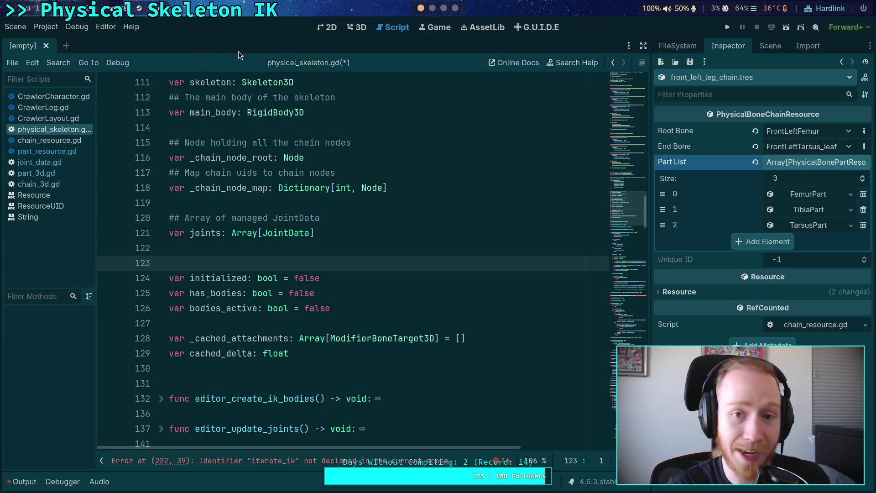
click(454, 10)
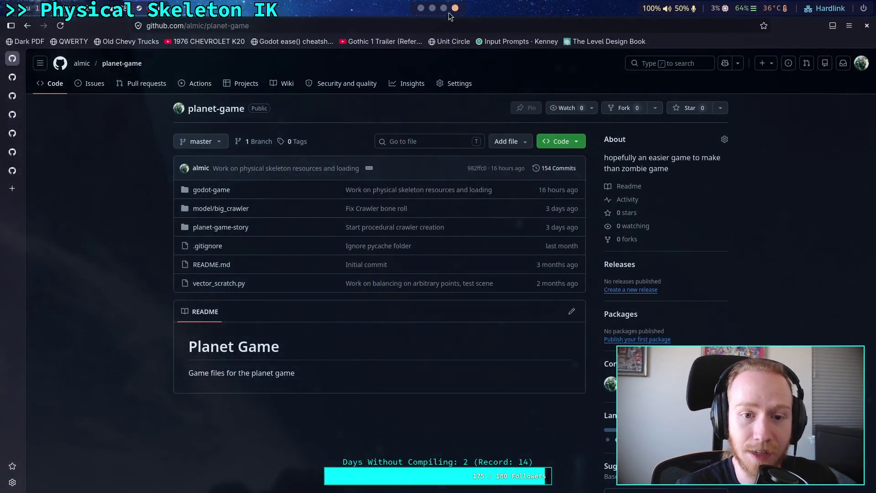
Step: Open a blank new browser tab and immediately close it again
click(17, 193)
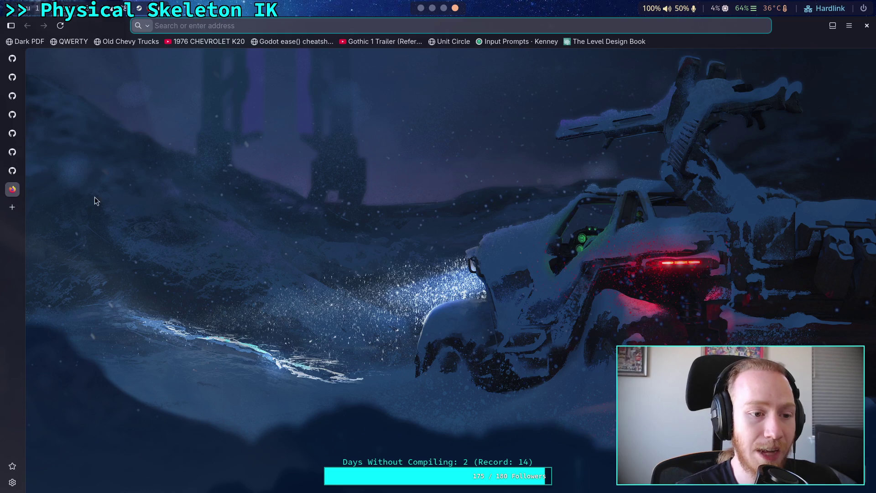
middle_click(10, 187)
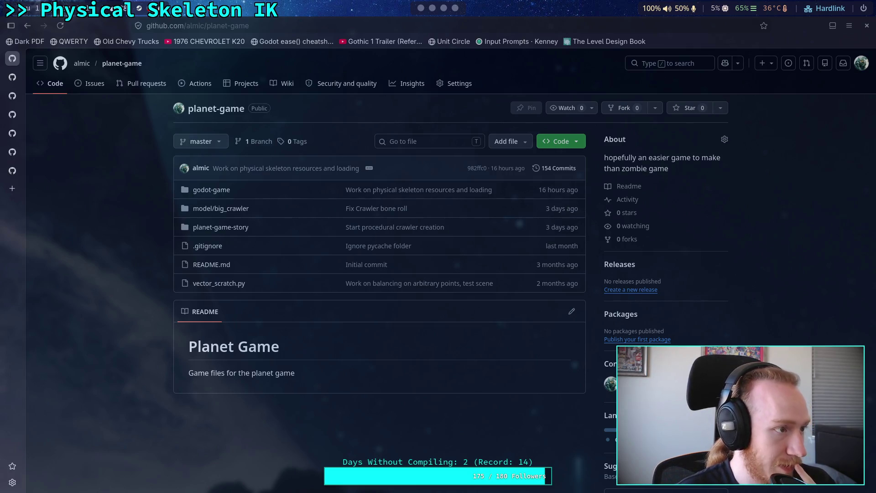
scroll(442, 12, up, 2)
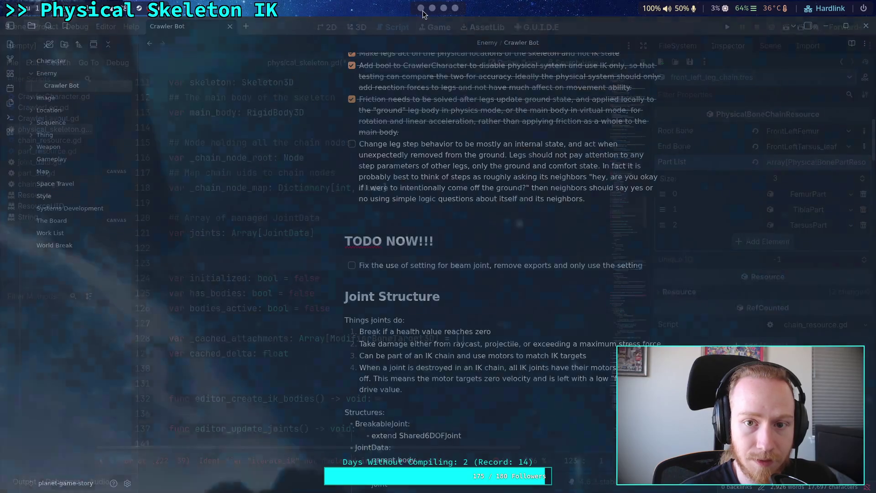
Step: Type (6.00 at the Python >>> prompt, fixing the mistyped (5., then start clearing it
scroll(442, 12, down, 2)
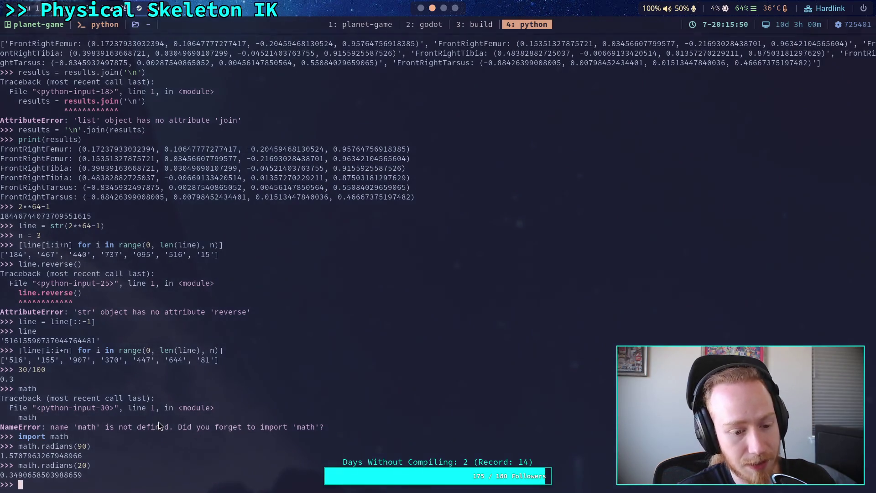
text(()
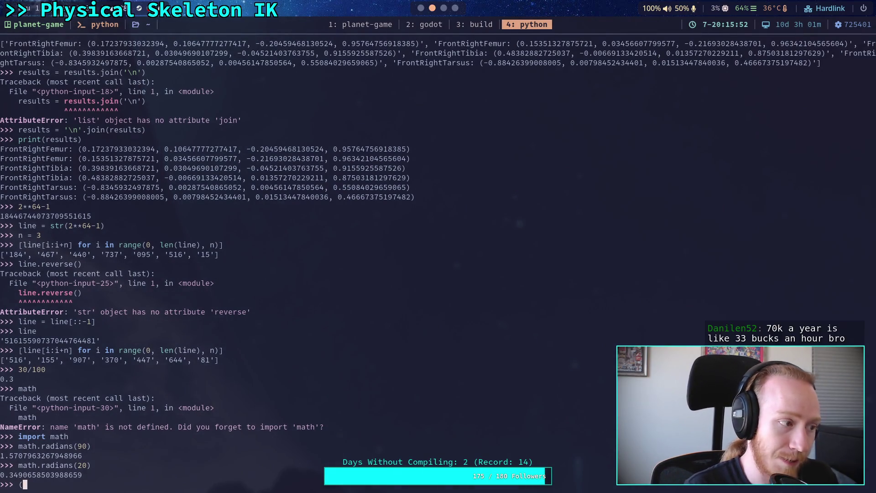
text(5.)
key(BackSpace)
key(BackSpace)
text(6.00)
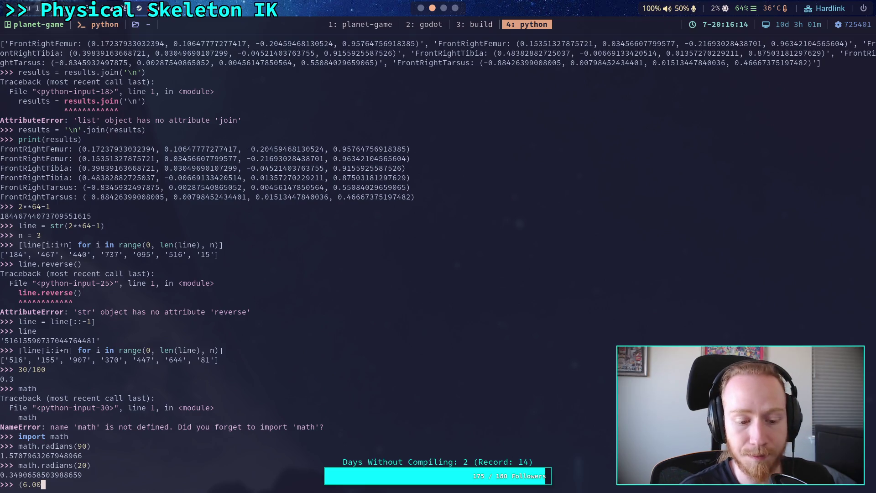
key(BackSpace)
key(BackSpace)
key(BackSpace)
Step: Open a triple-quoted string and enter the line '$6.00 - 16 slices of bread'
text(""")
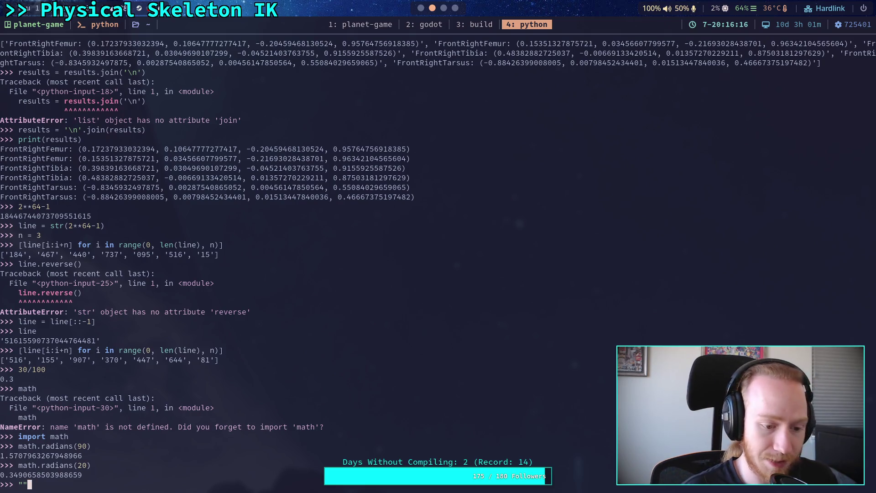
key(Return)
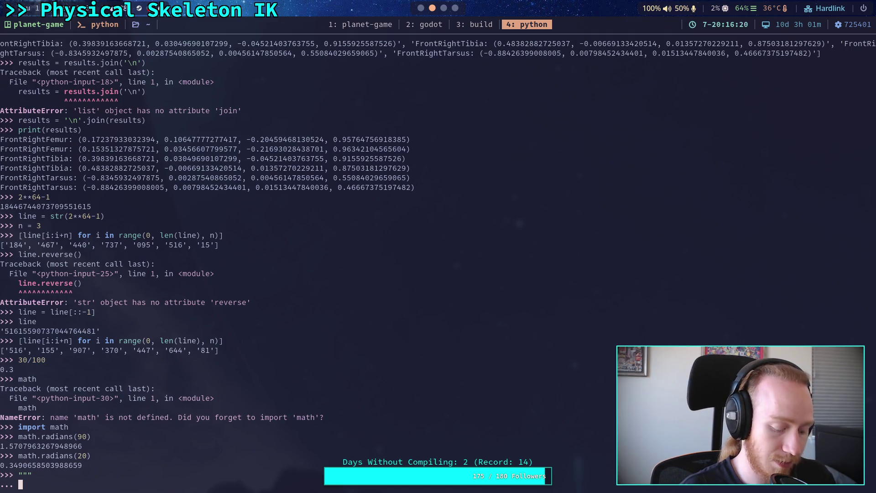
text(%)
key(BackSpace)
text($6.00 - 16 slices of bread)
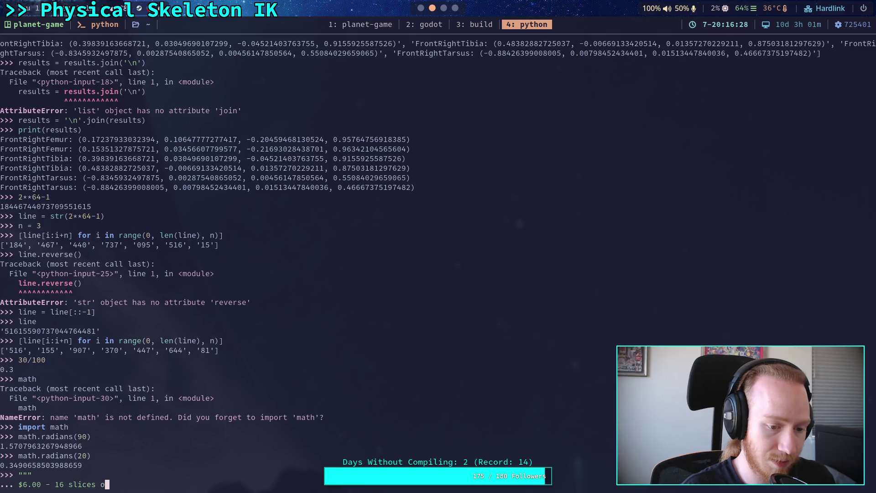
key(Return)
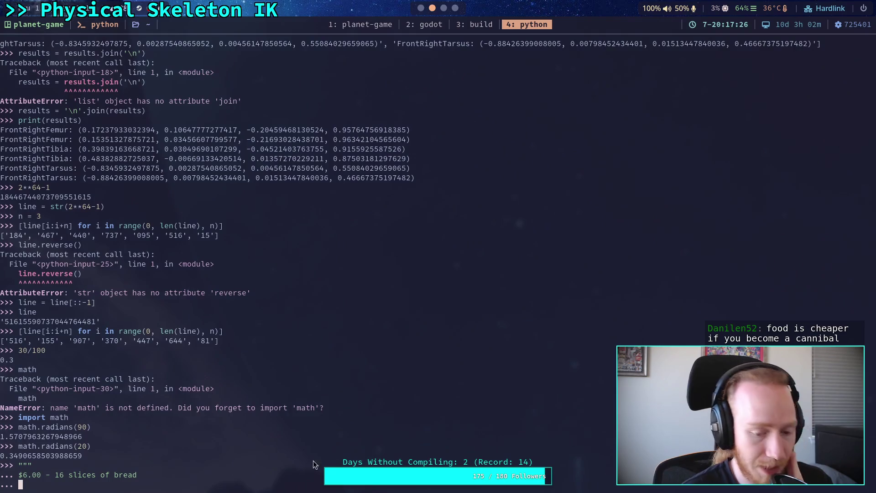
Step: Add the line '$8.00 - 16 oz sliced meat' and begin the next price entry
text(%)
key(BackSpace)
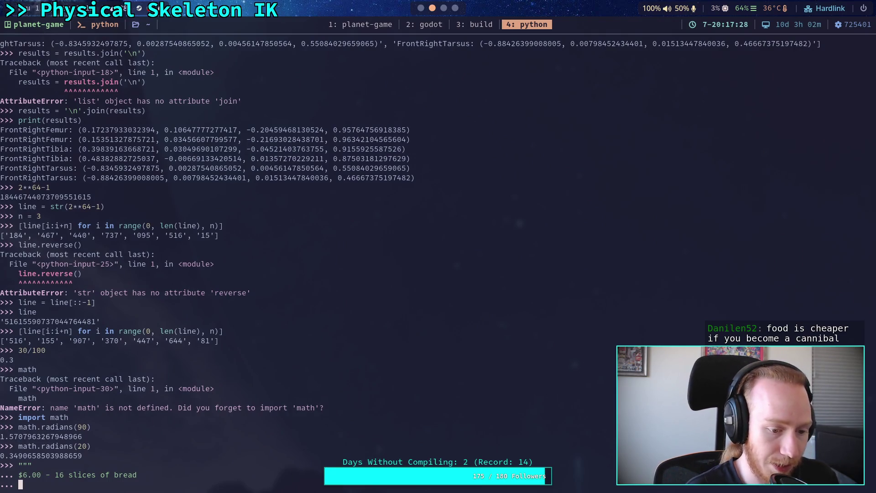
text($)
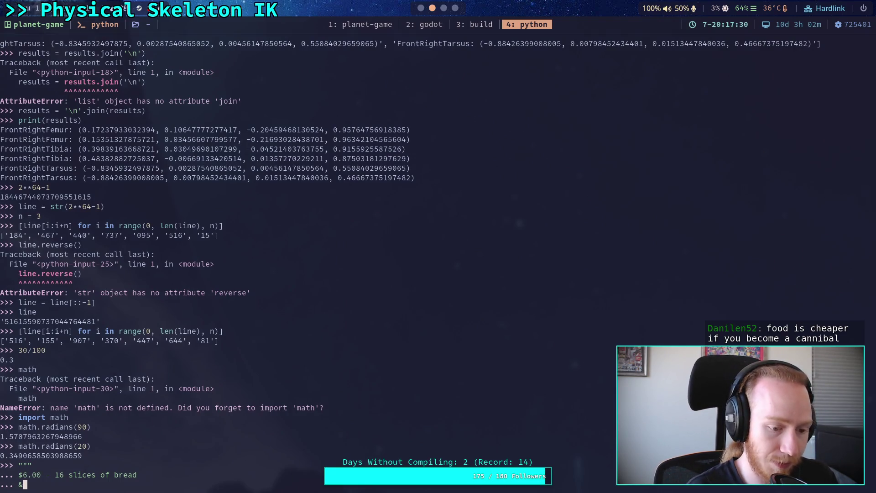
text(8.00 - )
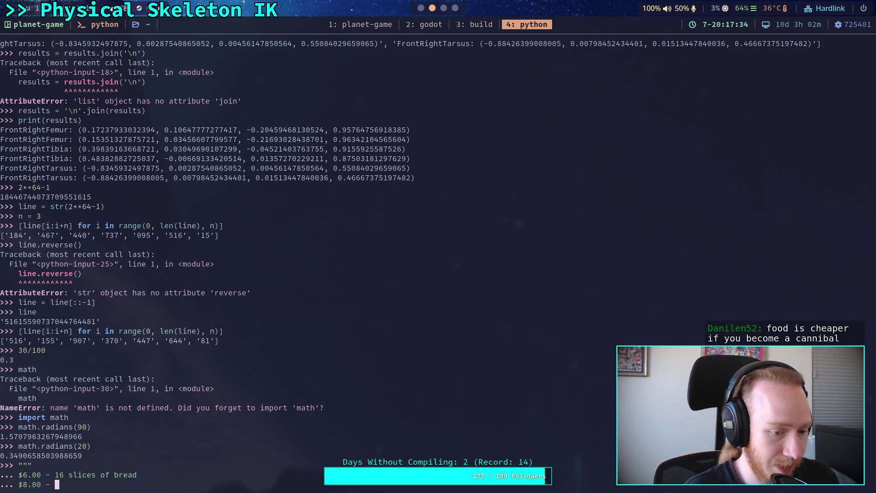
text(16 oz )
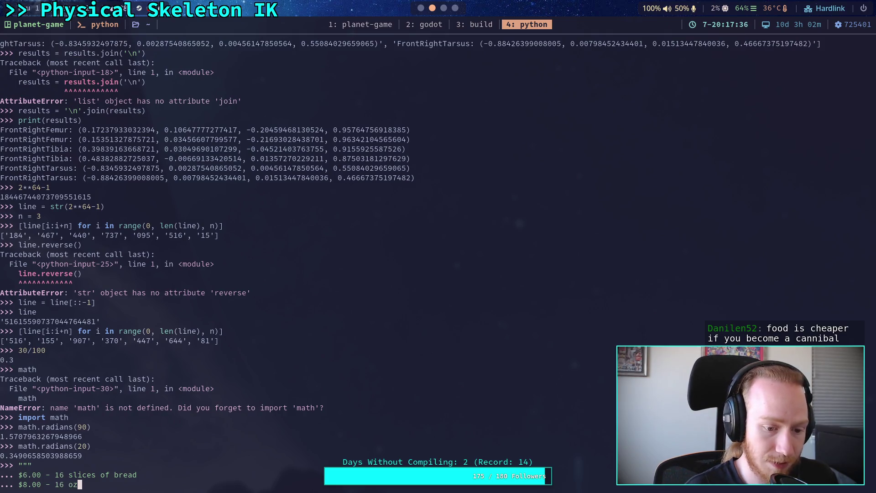
text(sliced meat)
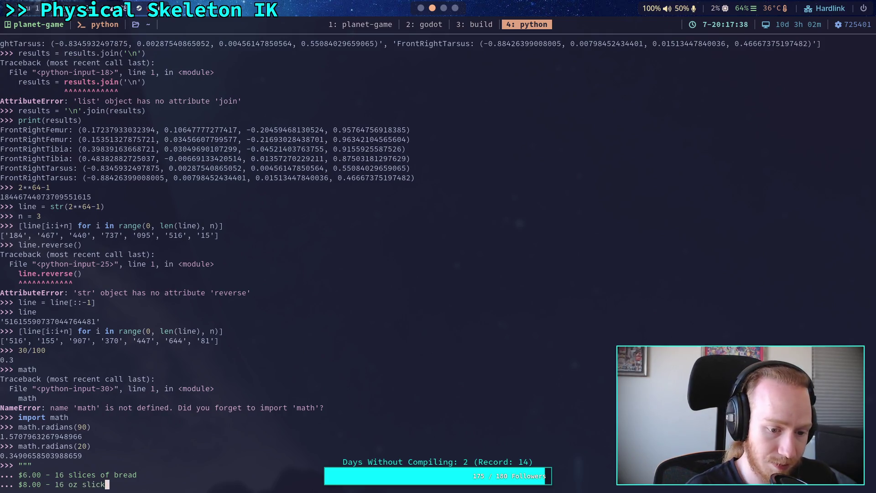
key(Return)
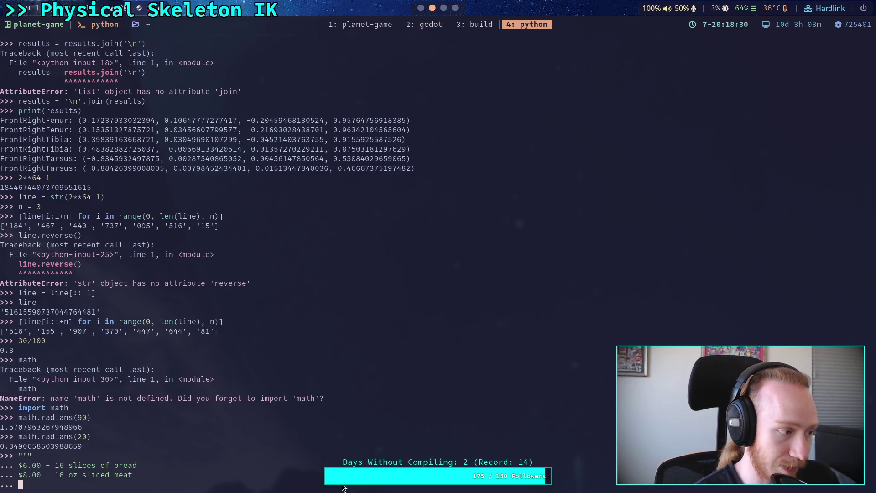
text($)
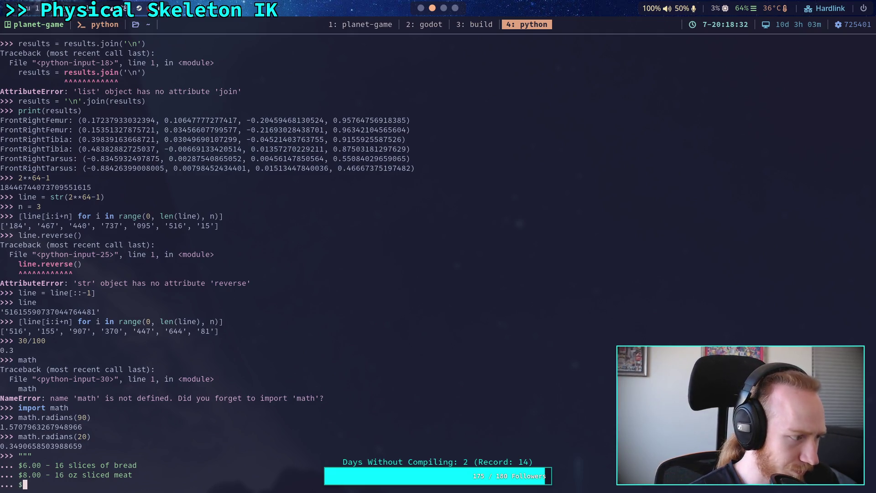
text(6.9)
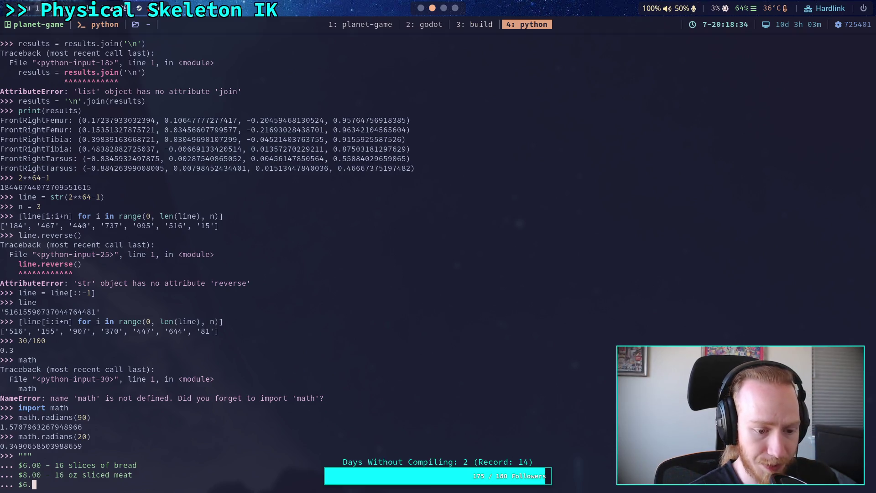
Step: Complete the line '$6.00 - 30 oz mayo', then highlight the mayo and bread lines
key(BackSpace)
text(00 - )
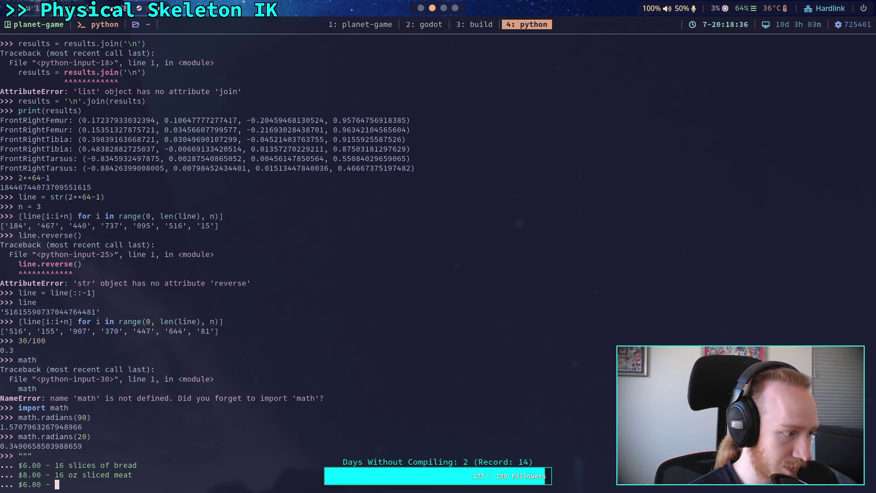
text(30 oz m)
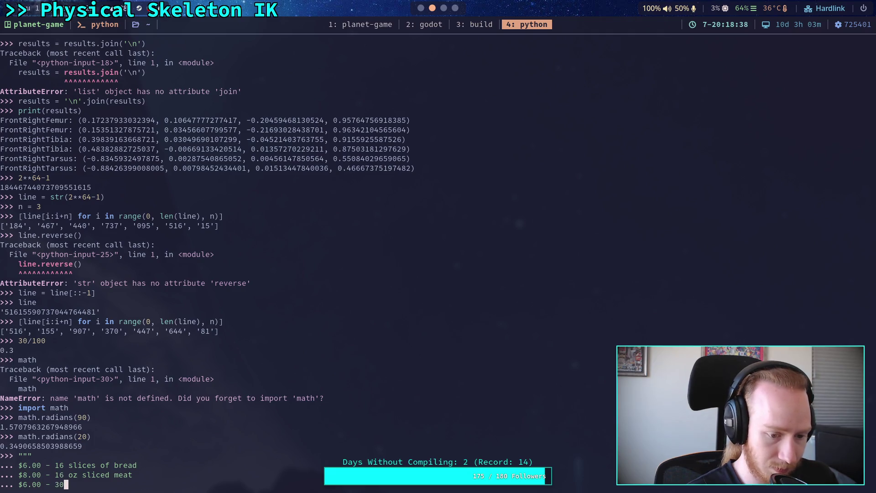
text(ayo)
key(Return)
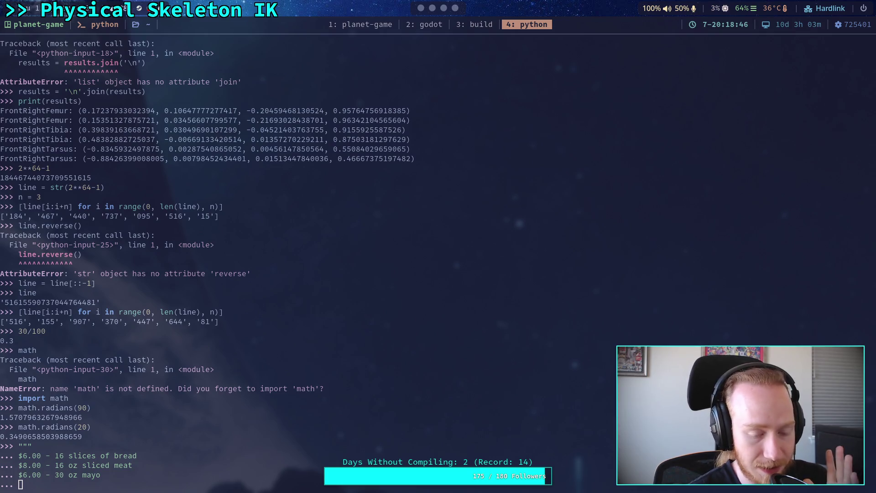
drag(19, 477, 104, 480)
drag(19, 455, 145, 456)
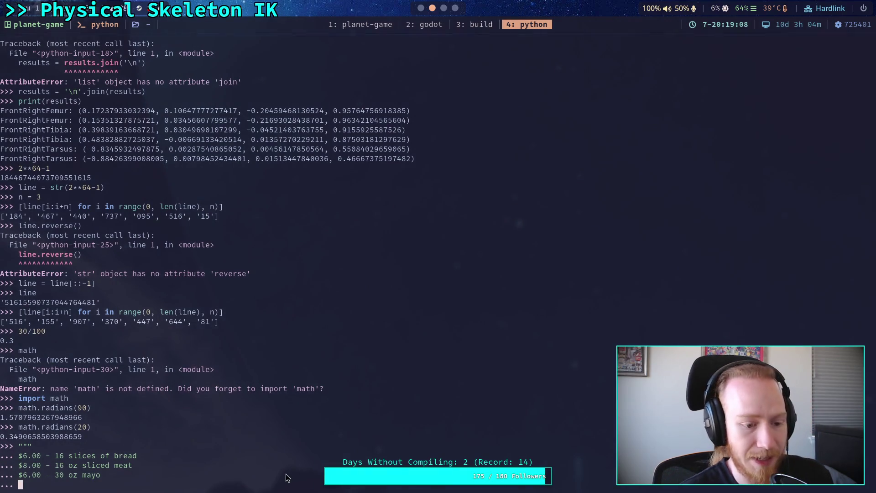
Step: Enter the '$1.00 - onion' line in the grocery string and begin a fifth line
text($)
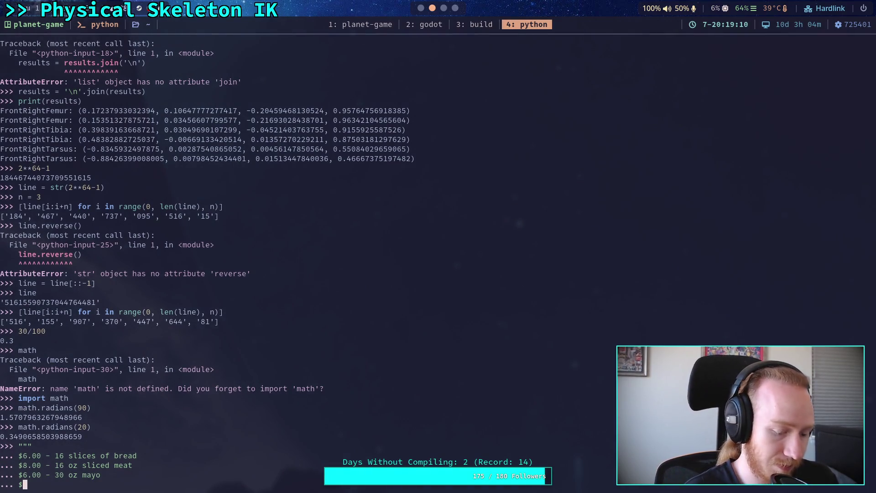
text(1.00 - o)
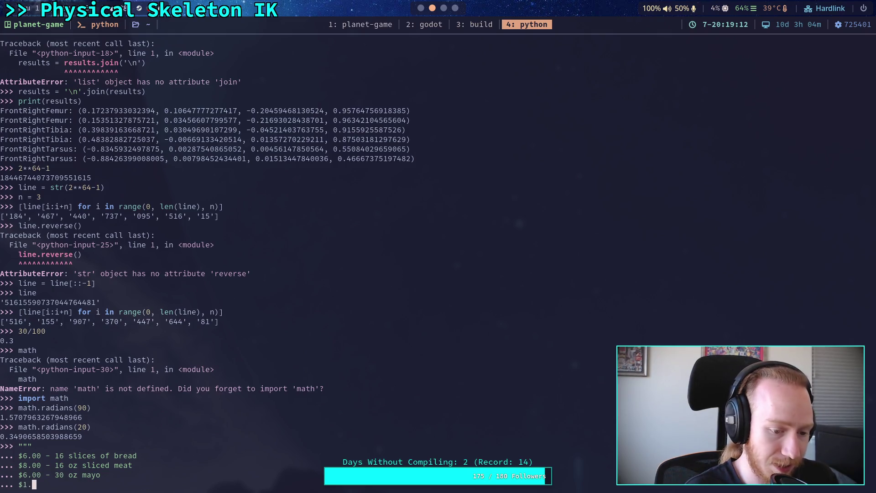
text(nion)
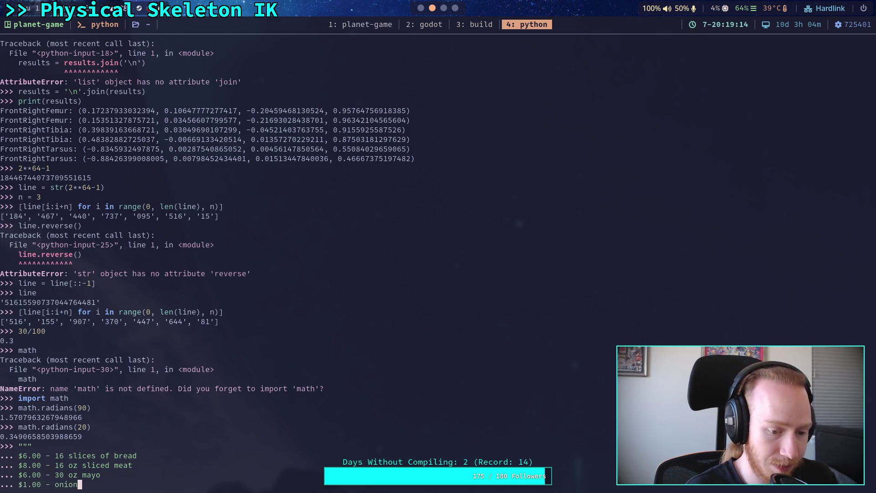
key(Return)
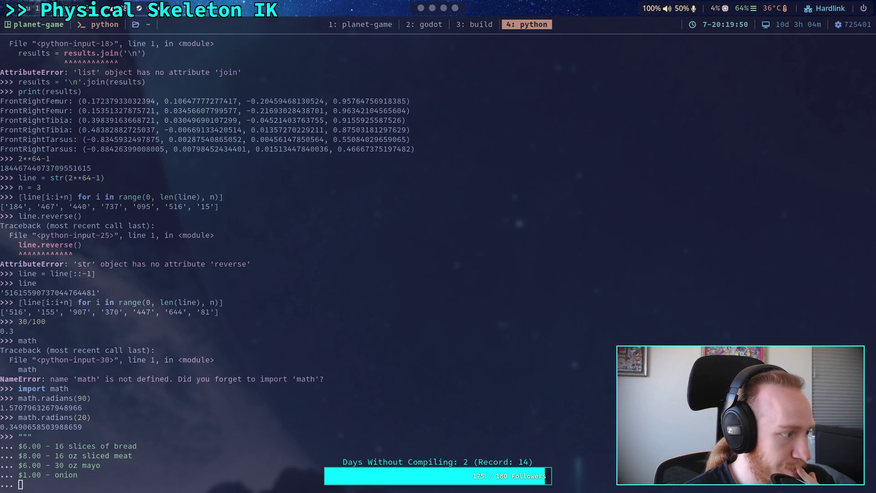
Step: Add the '$3.00 - pickle' and '$4.00 - 20 slices of cheese' lines to the string
text($3.00 - pic)
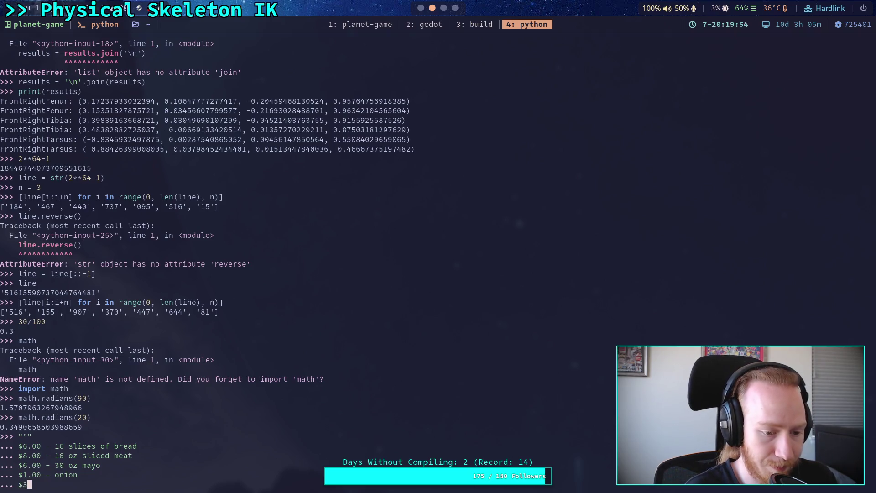
text(kle)
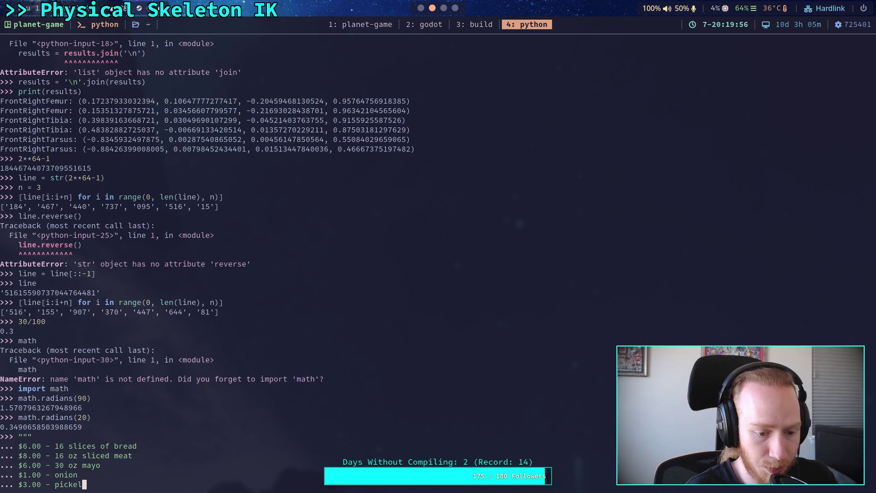
key(Return)
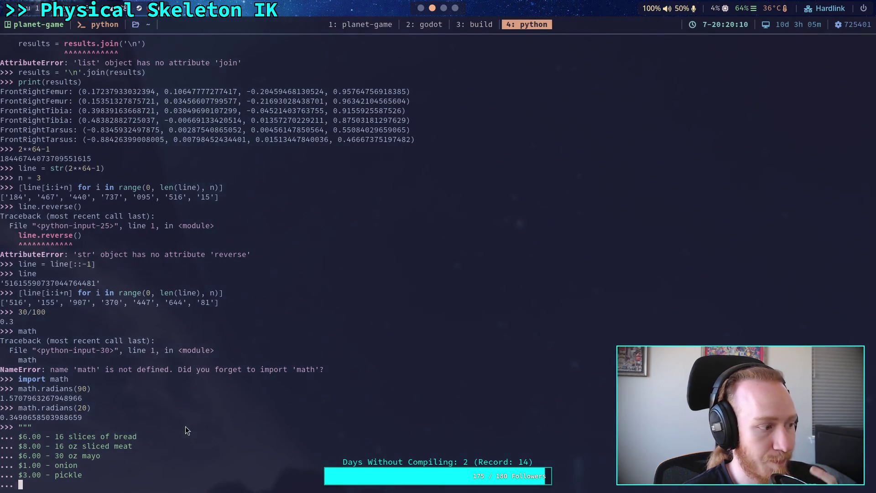
text($5)
key(BackSpace)
text(4.00)
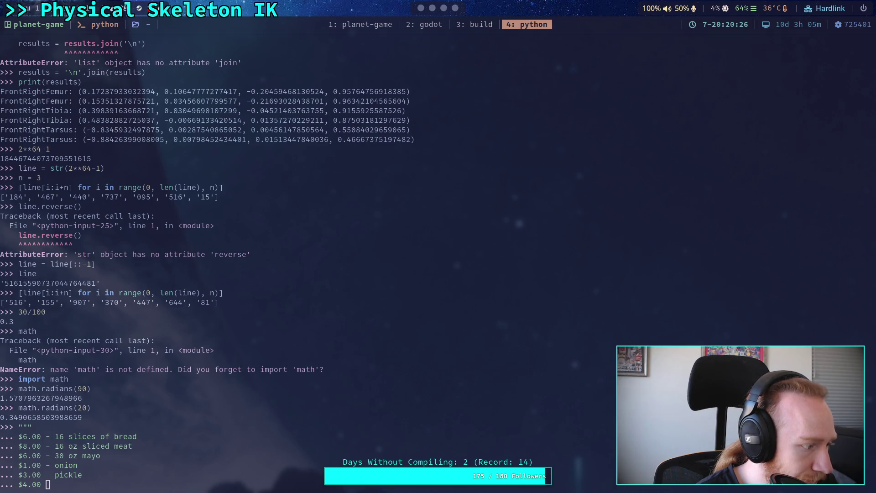
text(- 20 s)
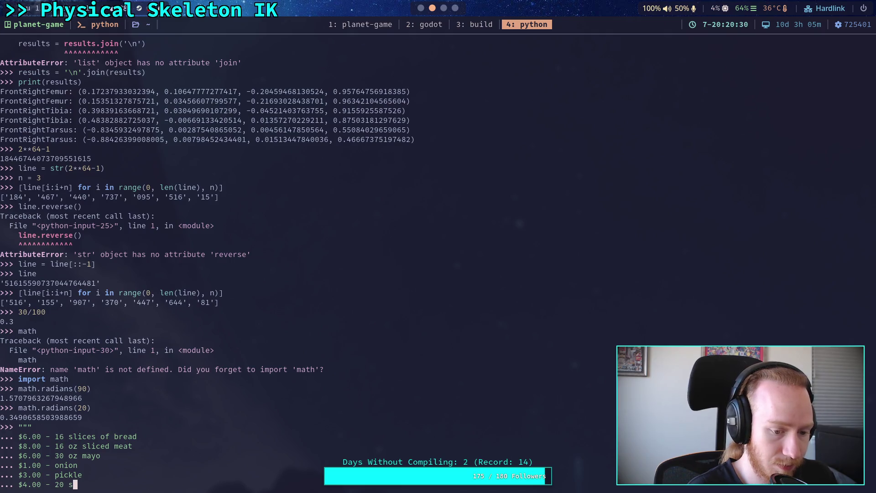
text(lices of )
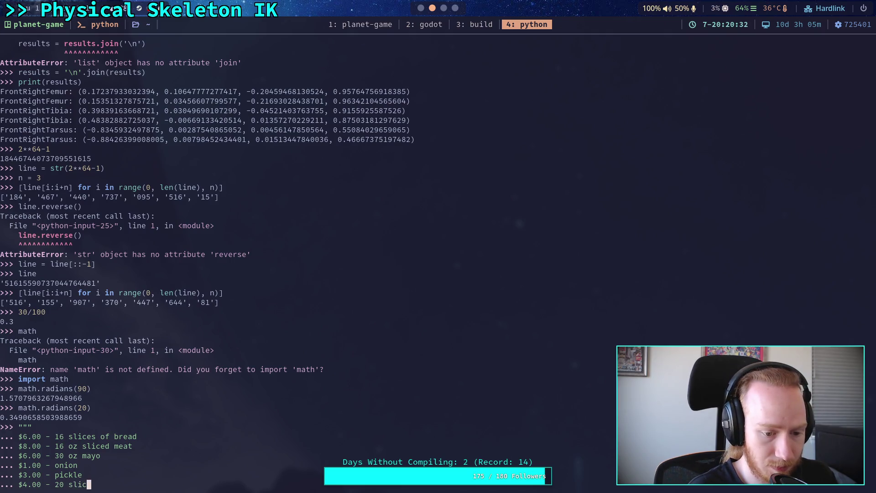
text(cheese)
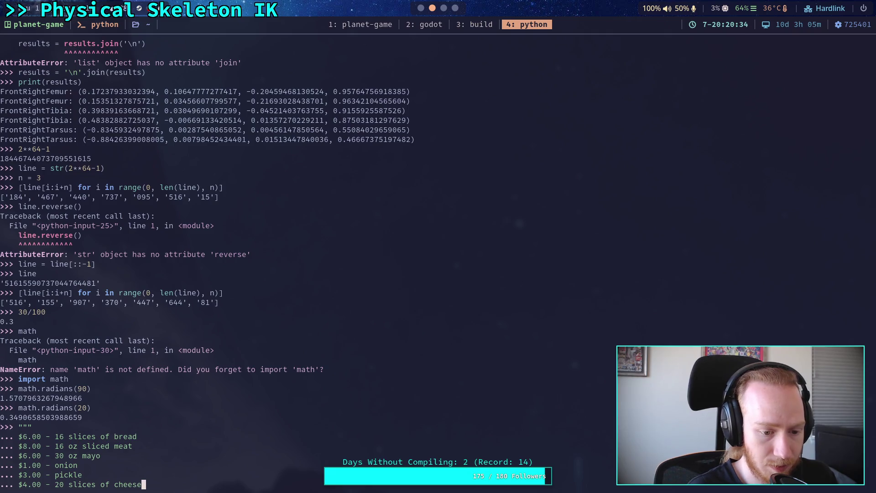
key(Return)
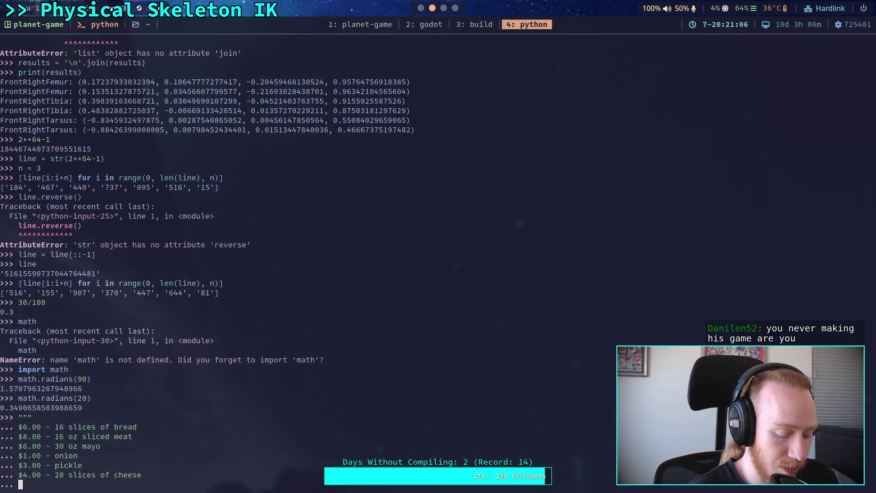
Step: Add the '$9.00 - 18 slices of bacon' and '$3.00 - hoad of lettuce' lines
text($9.00 -)
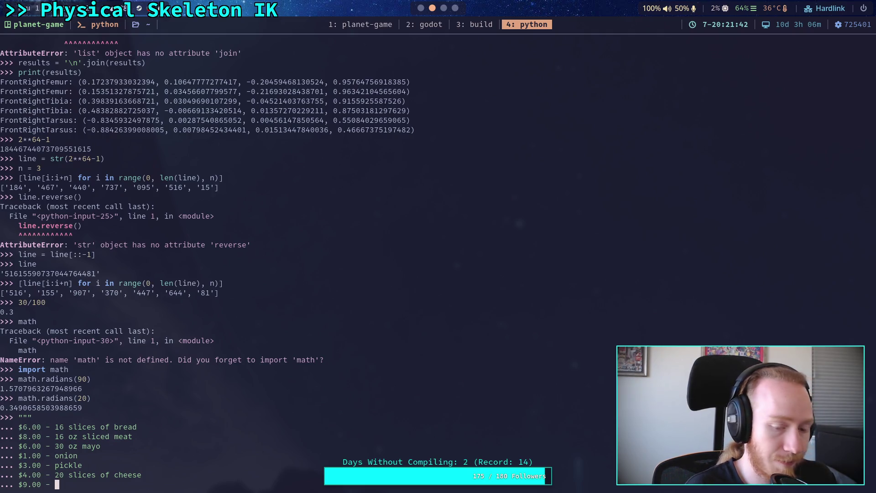
text(18 sl)
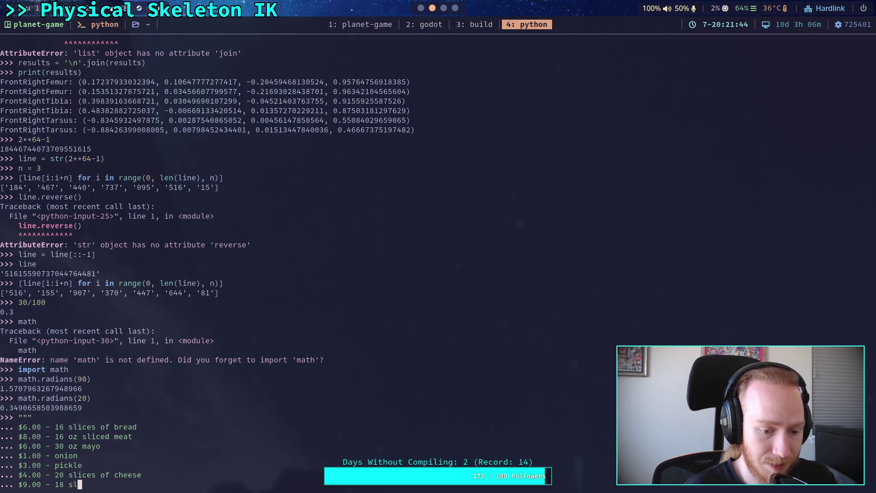
text(ices of bacon)
key(Return)
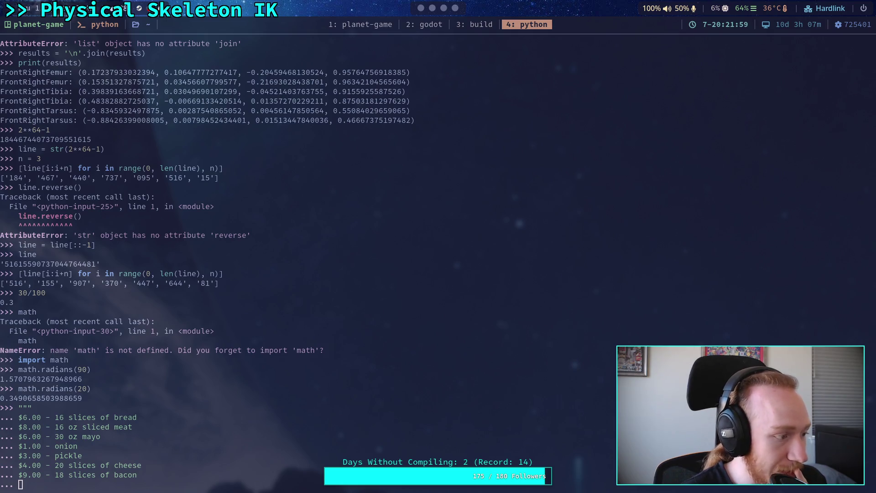
text(#)
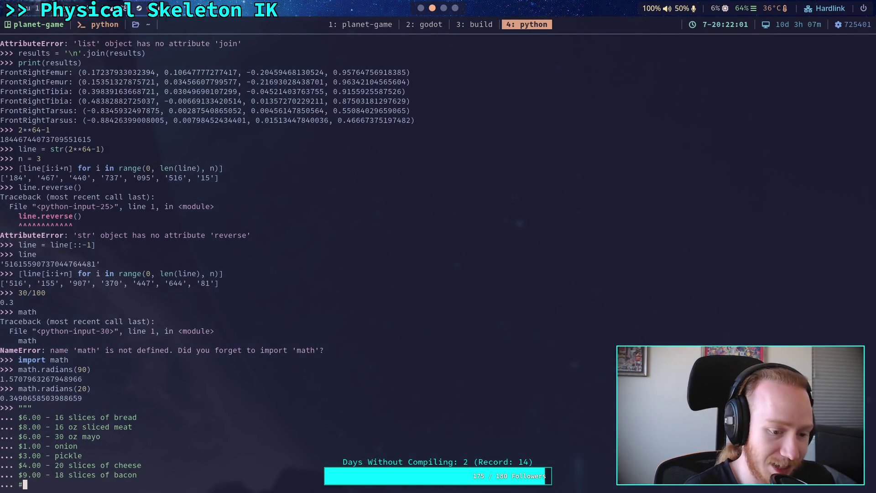
key(BackSpace)
text($30)
key(BackSpace)
text(.00 - ho)
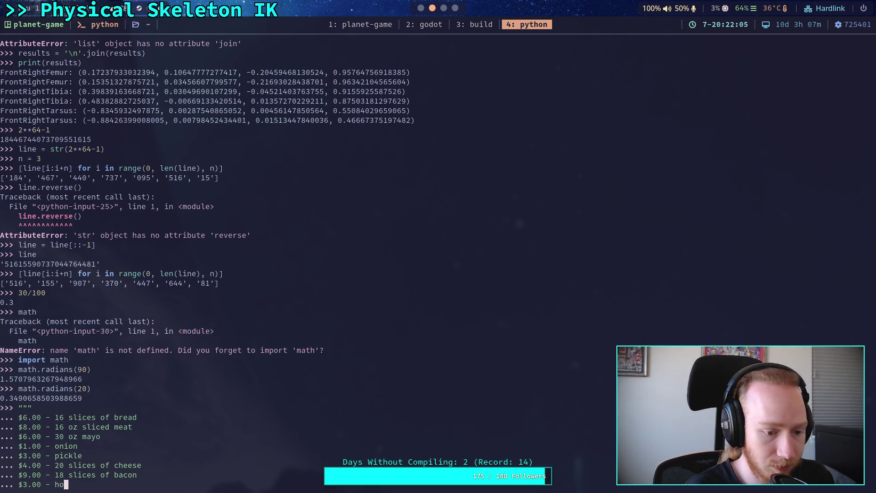
text(ad of le)
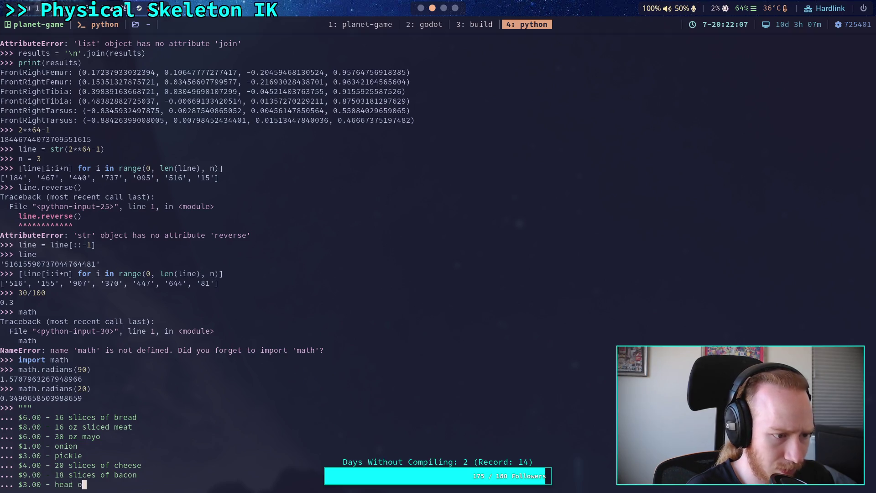
text(ttuce)
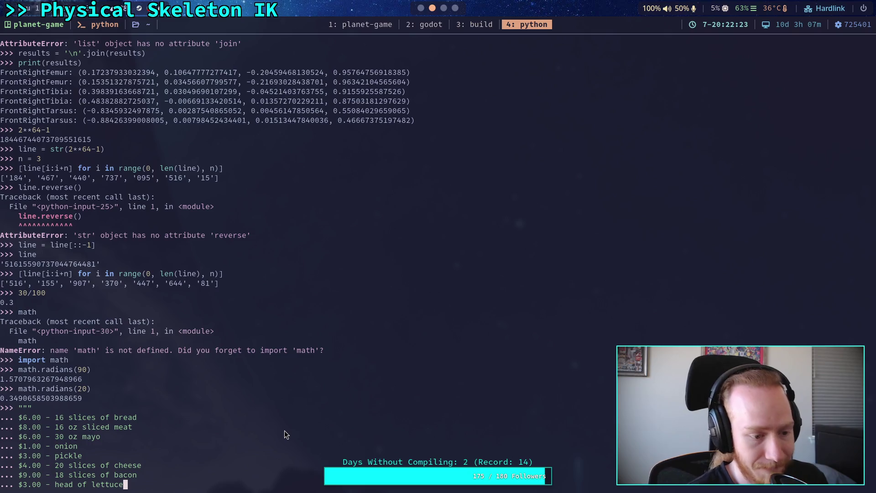
key(Return)
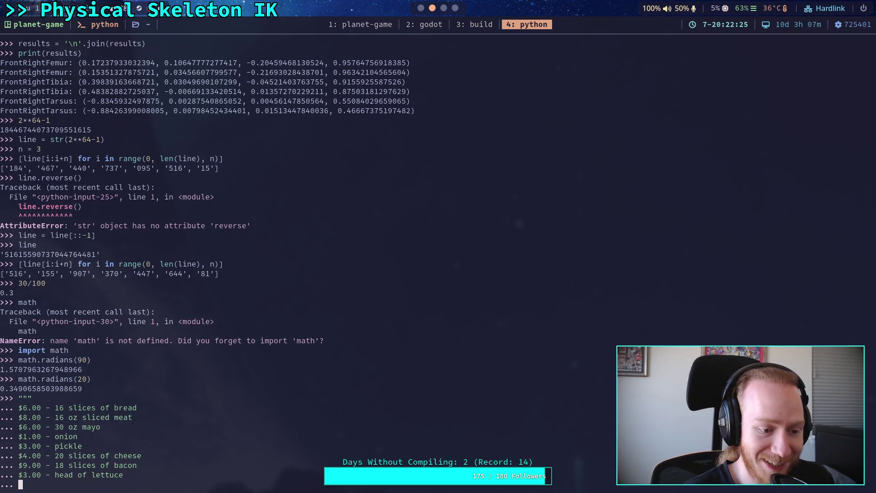
Step: Add a blank line and '8 sandwhiches worst case', then close the string with triple quotes
key(Return)
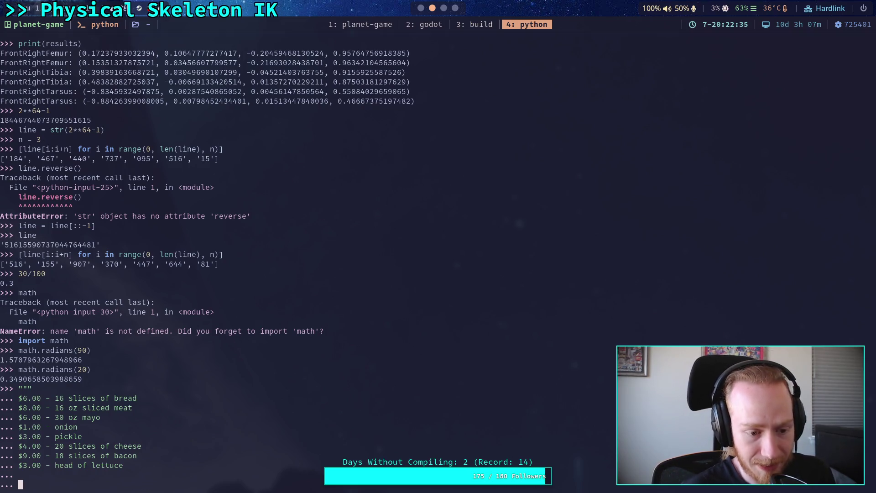
text(8 sandw)
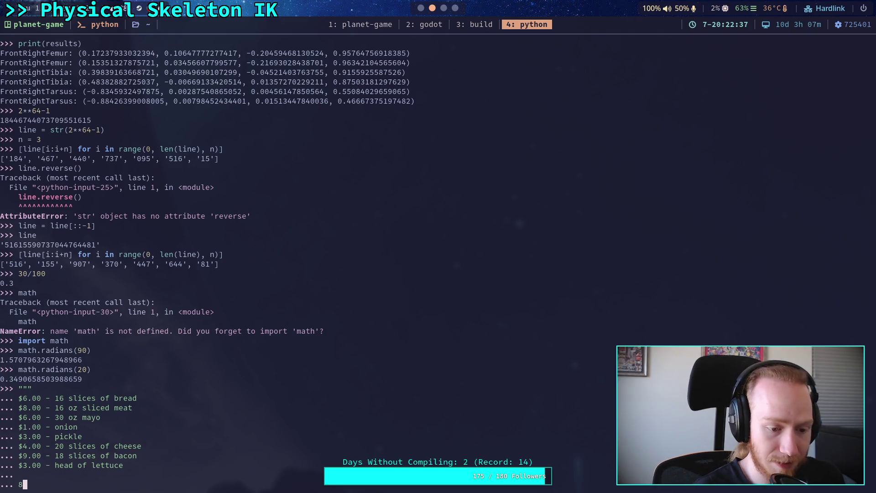
text(hiches worst)
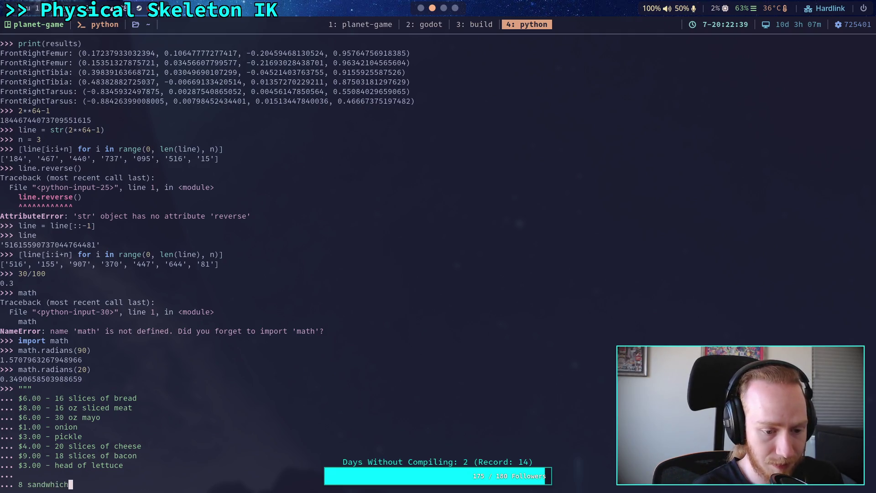
text( case)
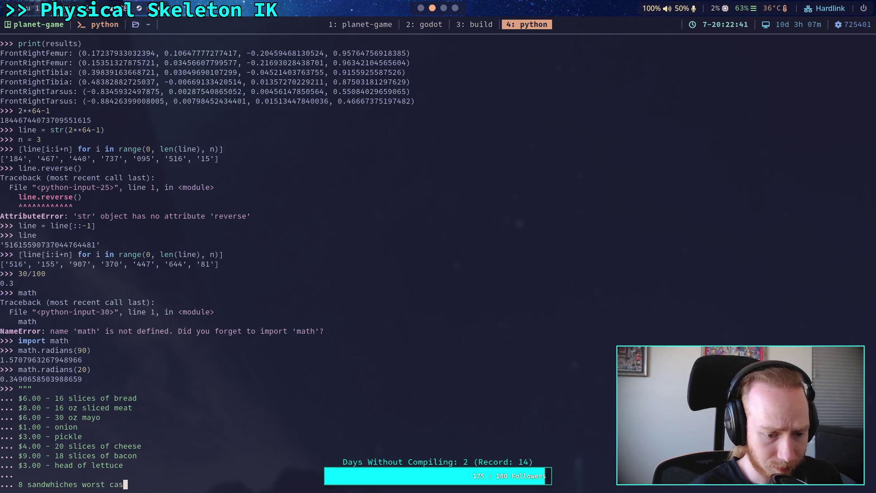
key(Return)
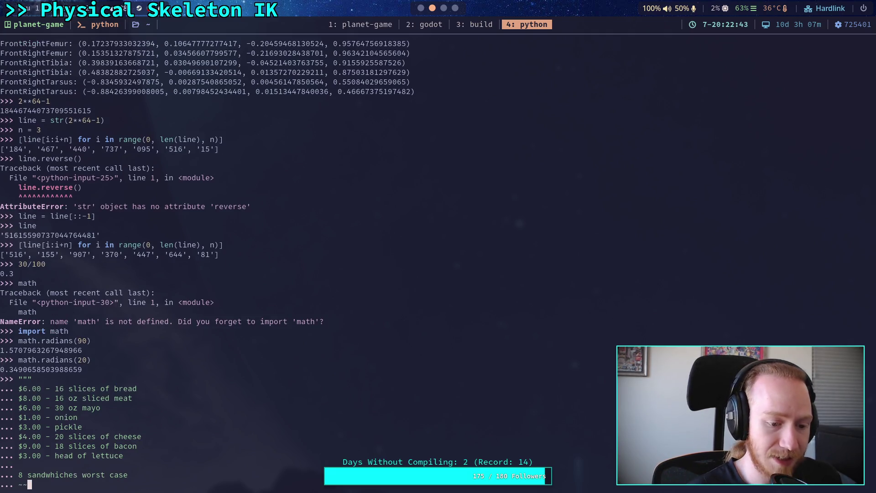
text(""")
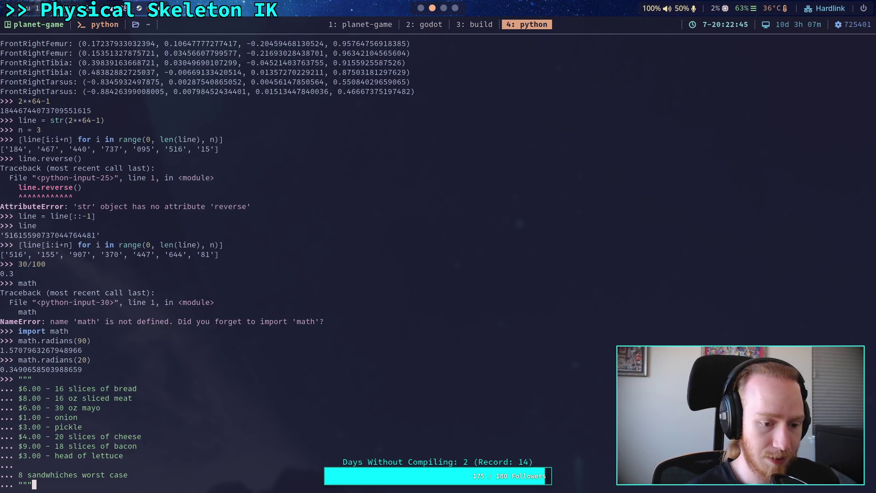
key(Return)
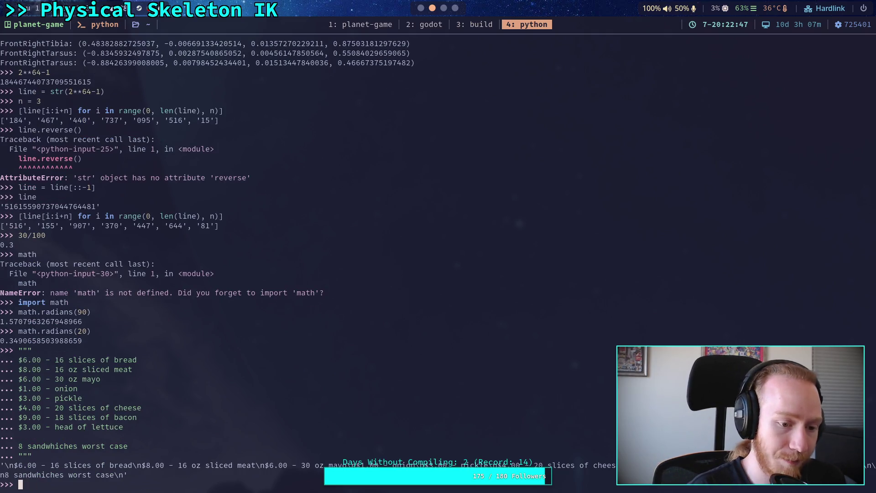
text(6+8+)
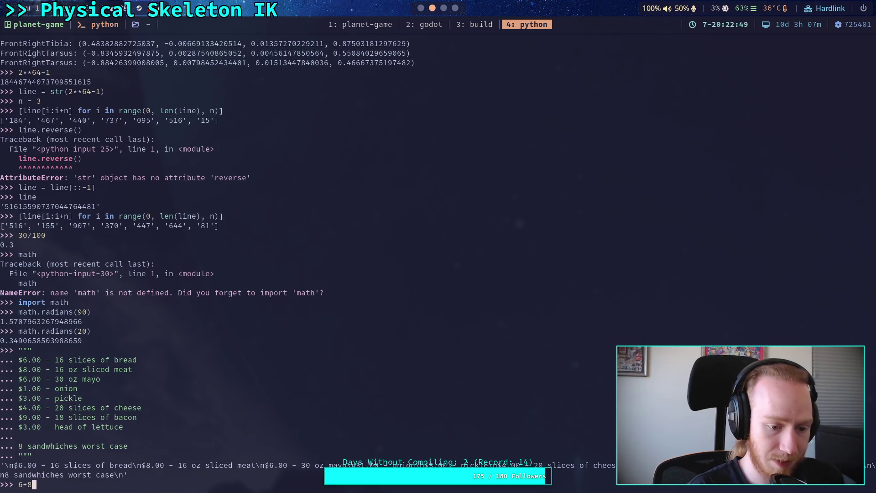
text(6+1)
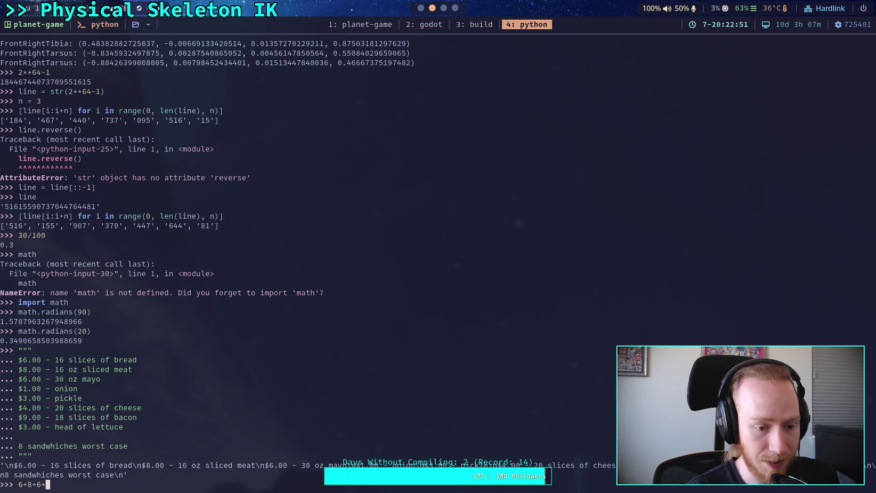
text(+3+4+)
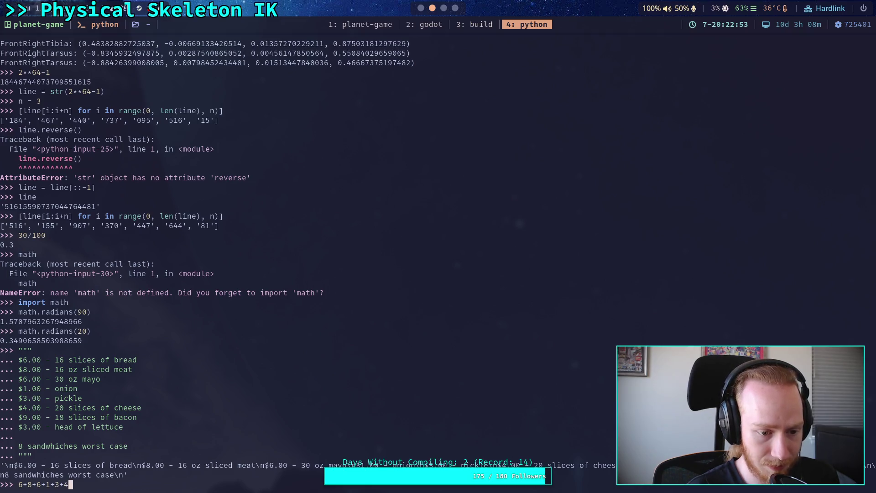
text(9+3)
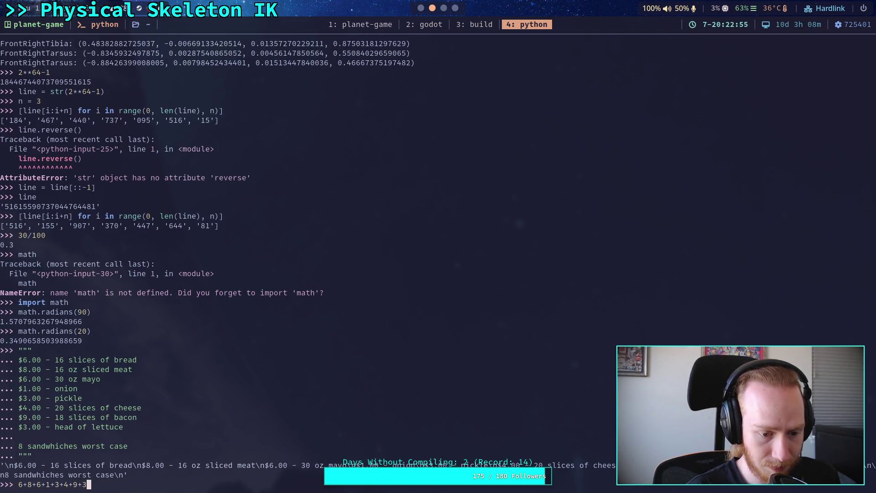
Step: Evaluate the price sum to get 40, then 40 / 8 to get 5.0 per sandwich
key(Return)
text(40 / 8)
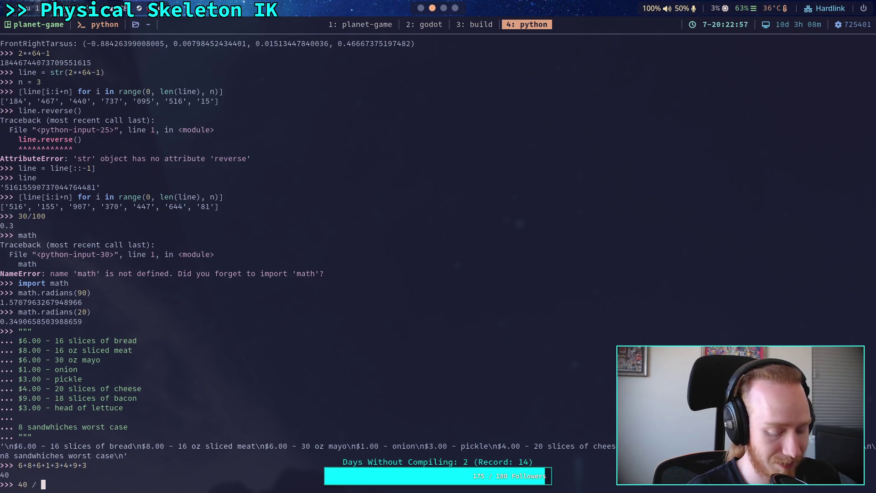
key(Return)
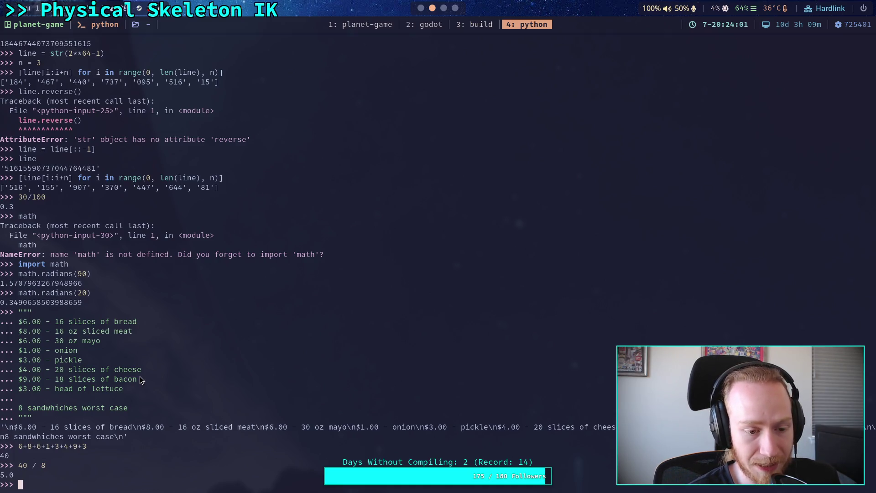
drag(125, 390, 20, 388)
Step: Review the mayo and lettuce prices, then compute 6+8+3+.5+1.5+4+9+1.5 = 33.5 and 33.5/8 = 4.1875
click(83, 385)
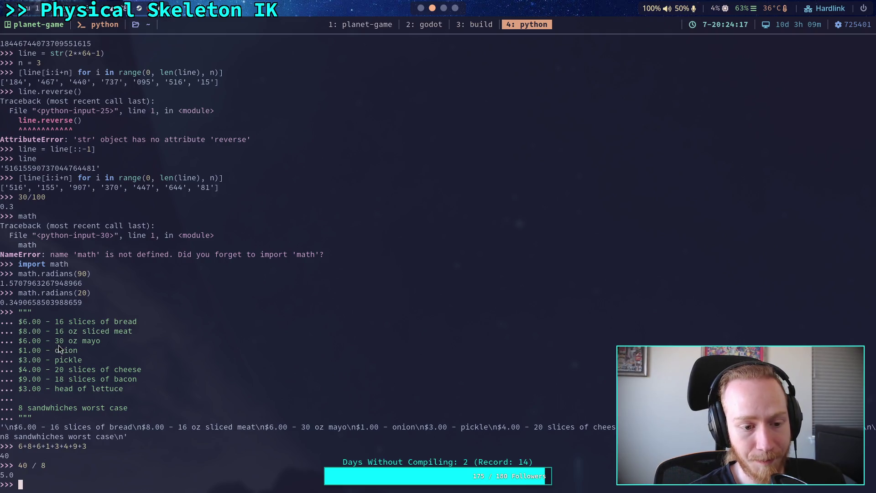
drag(22, 345, 102, 341)
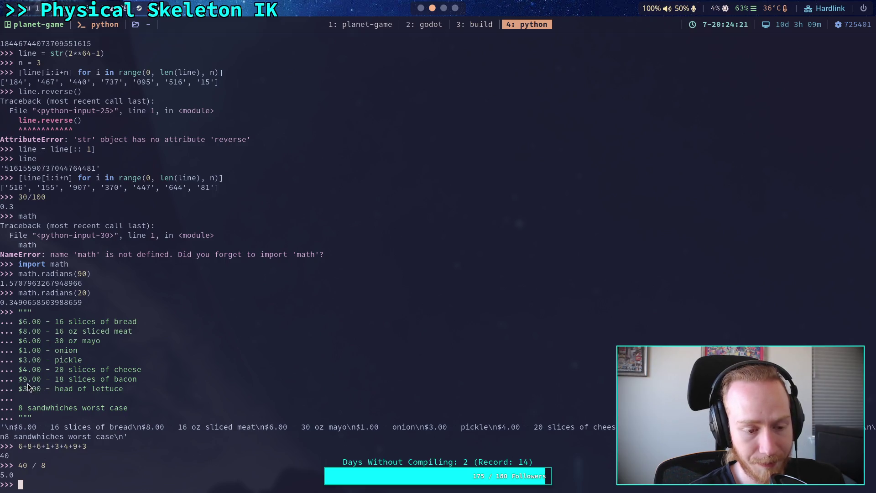
drag(20, 388, 69, 388)
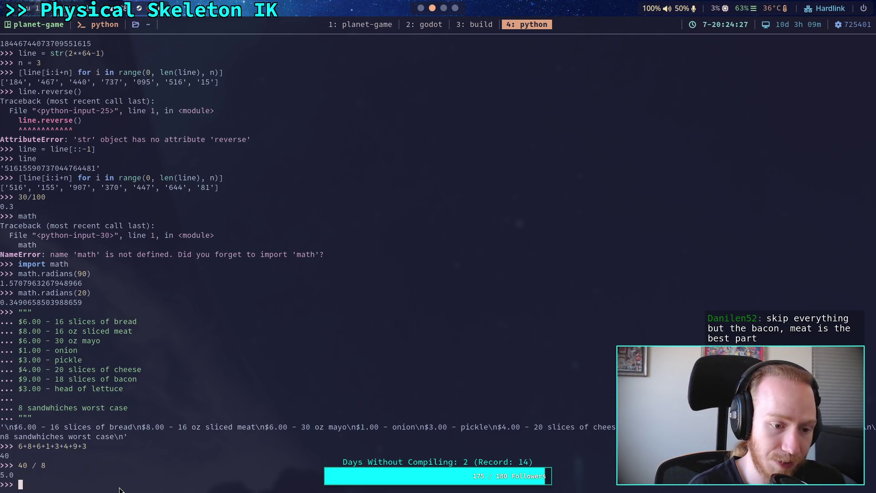
text(6+)
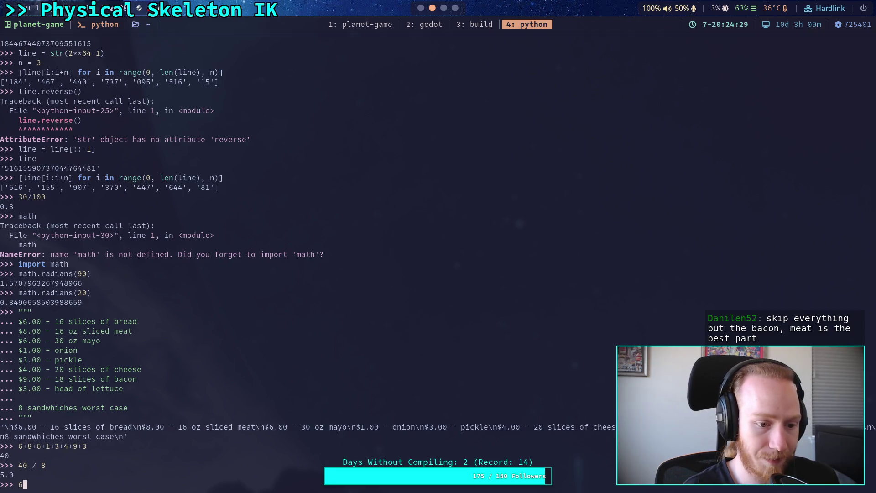
text(8+)
text(3+)
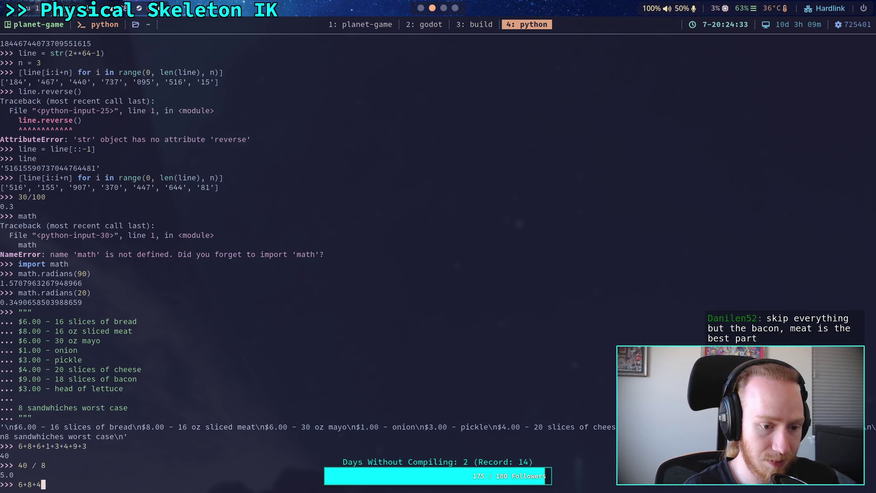
text(.5+)
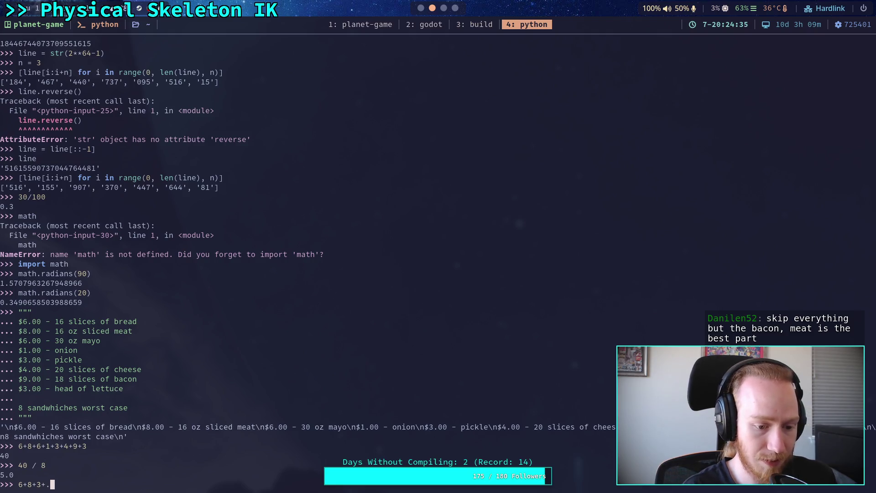
text(1.5)
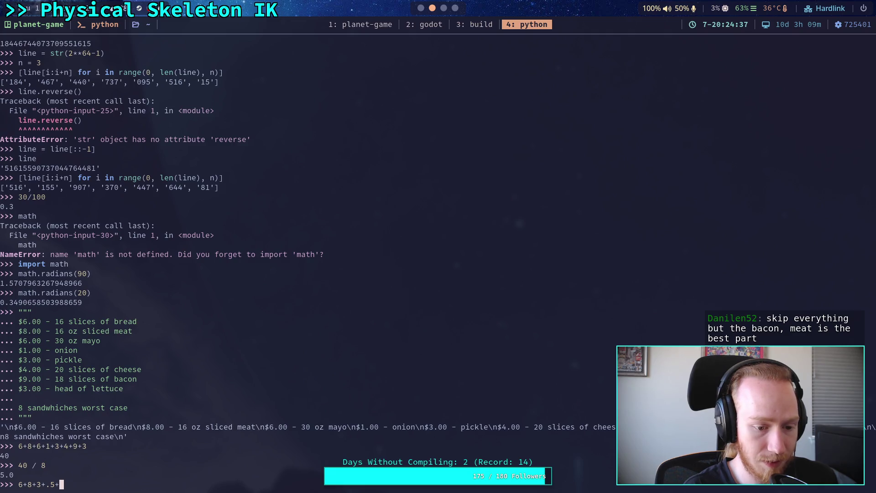
text(+4+9+)
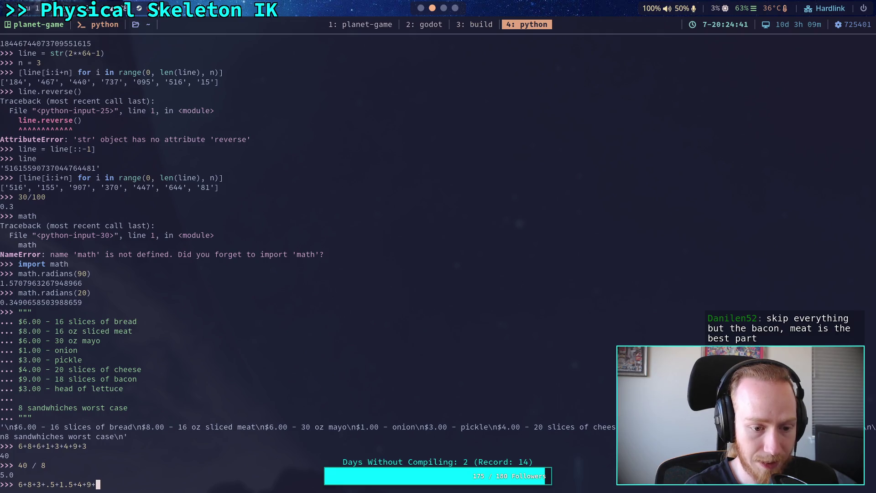
text(1.5)
key(Return)
text(33.5/)
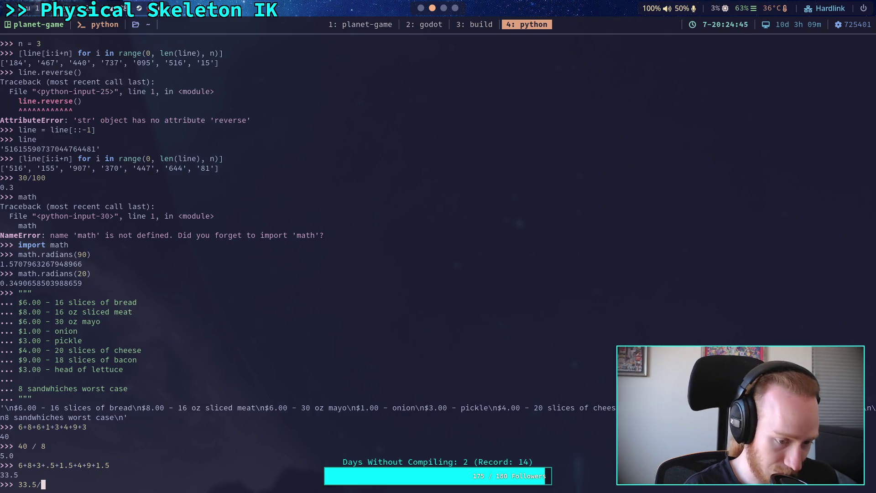
text(8)
key(Return)
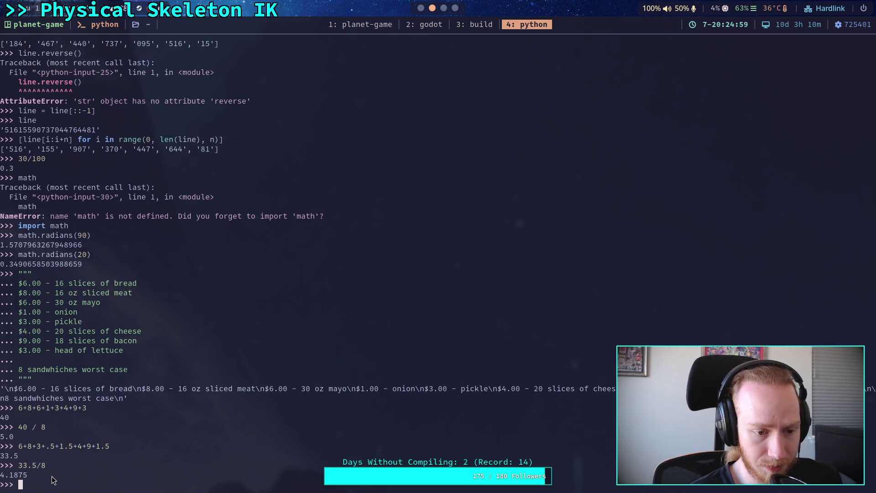
drag(26, 294, 41, 328)
click(41, 327)
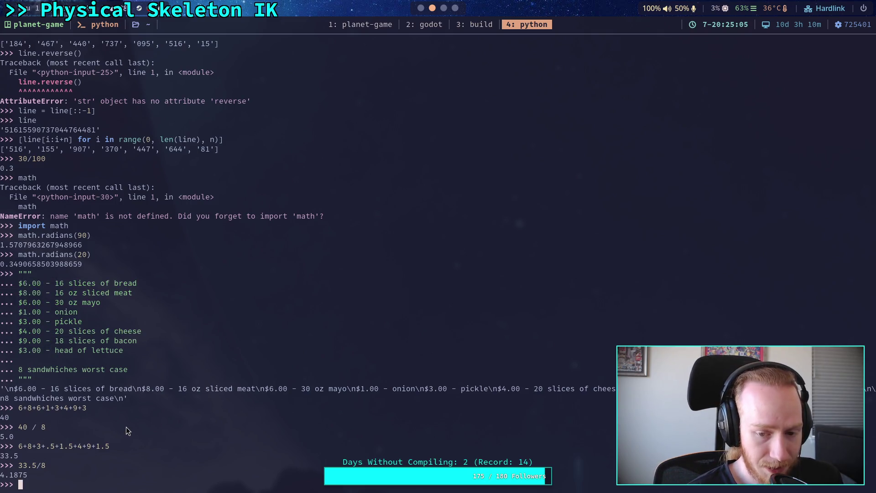
drag(135, 352, 18, 284)
click(19, 285)
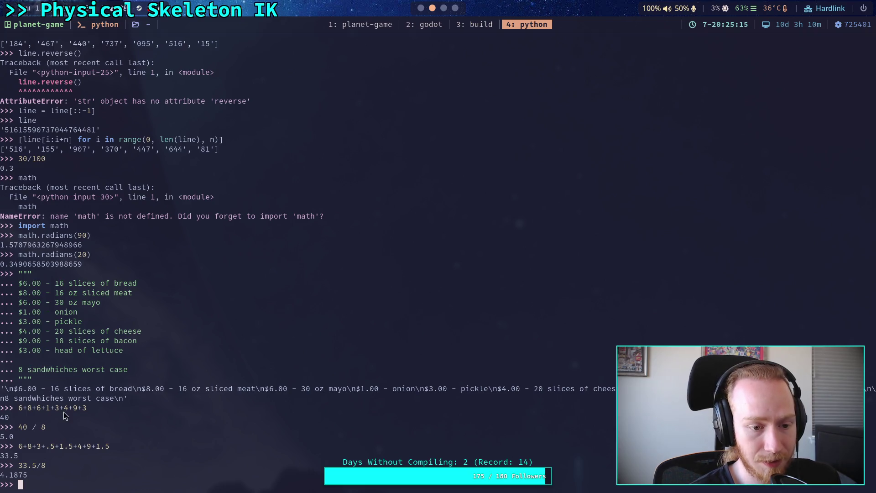
drag(77, 321, 147, 332)
click(78, 340)
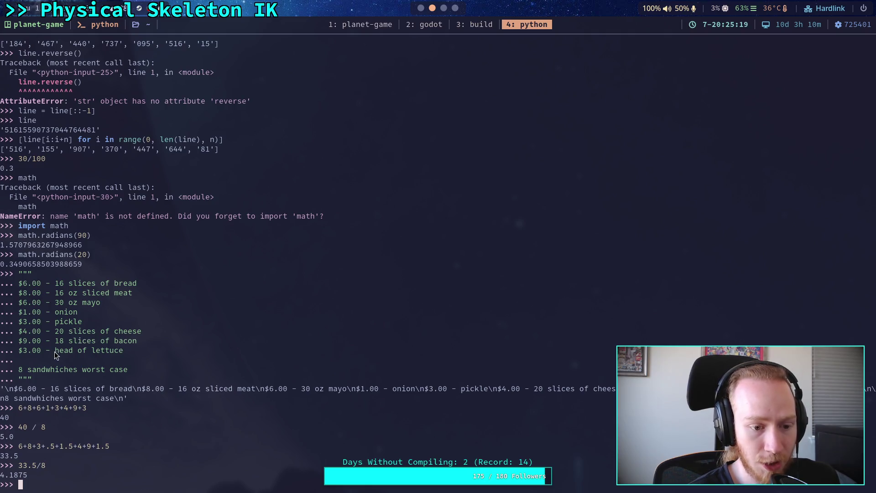
drag(54, 351, 123, 350)
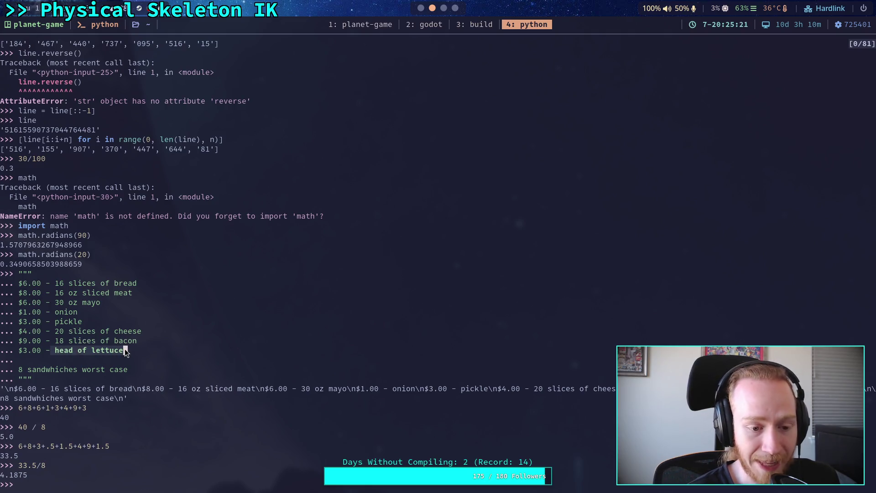
key(Return)
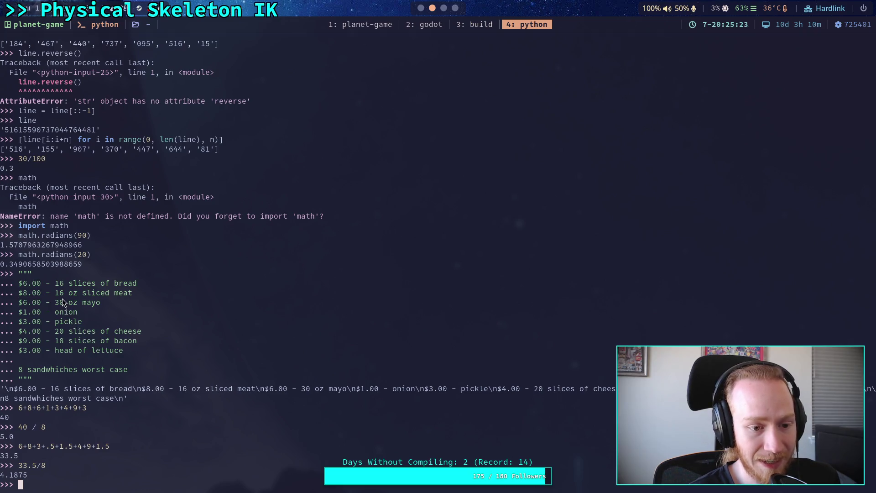
drag(55, 293, 118, 294)
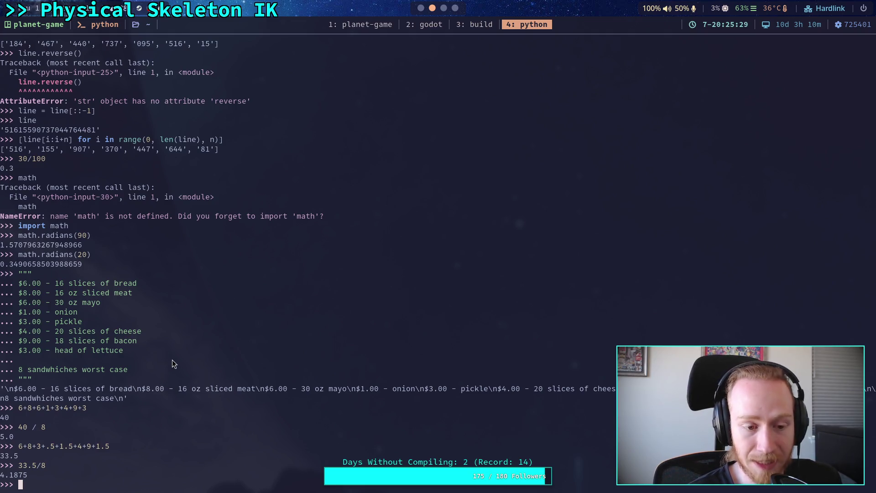
drag(20, 292, 136, 292)
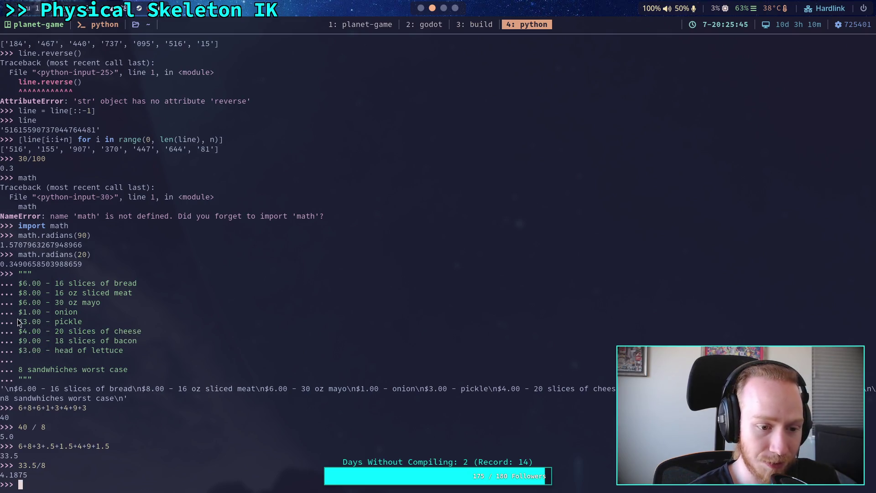
drag(76, 322, 21, 304)
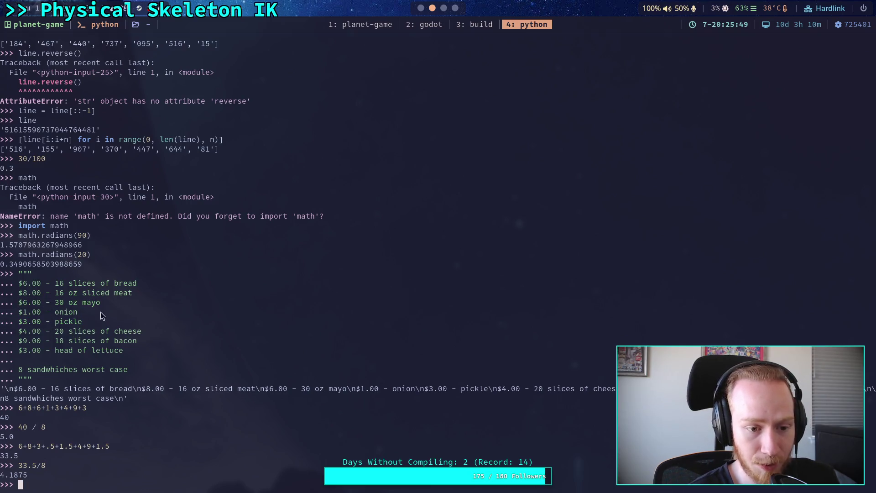
mouse_move(28, 351)
mouse_down()
mouse_move(125, 349)
mouse_move(12, 352)
mouse_move(22, 354)
mouse_up()
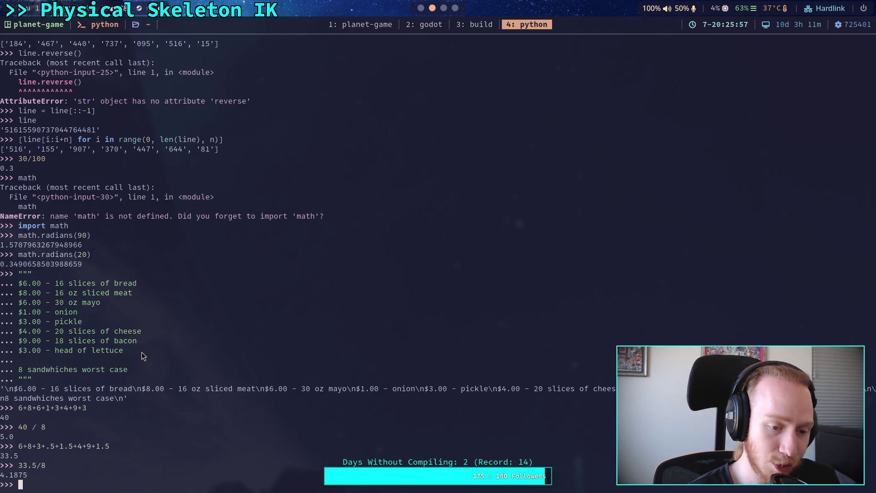
drag(133, 352, 24, 349)
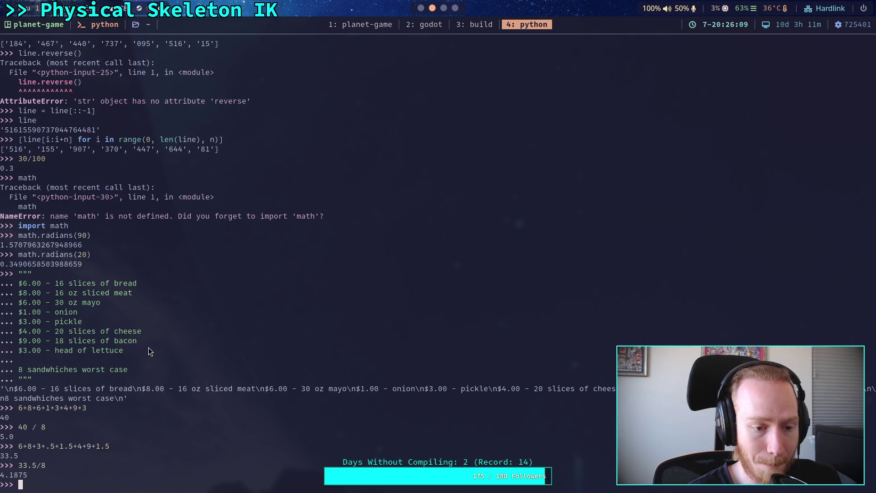
mouse_move(133, 354)
mouse_down()
mouse_move(22, 318)
mouse_move(20, 287)
mouse_up()
click(20, 288)
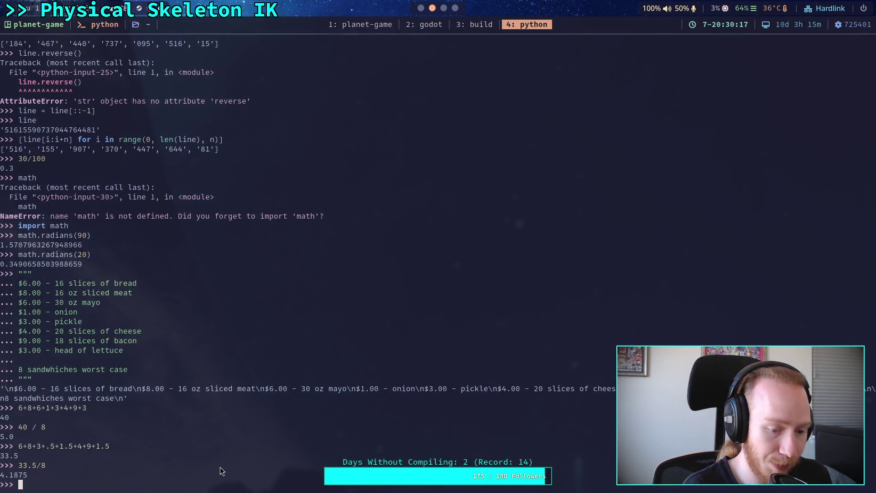
Step: Evaluate 18.00/(24+12) at the prompt, getting 0.5
text(18)
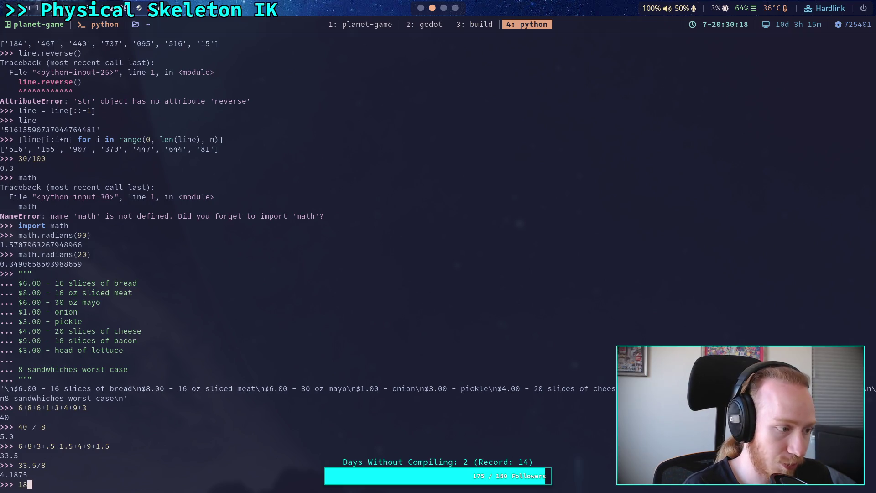
text(.00)
text(/)
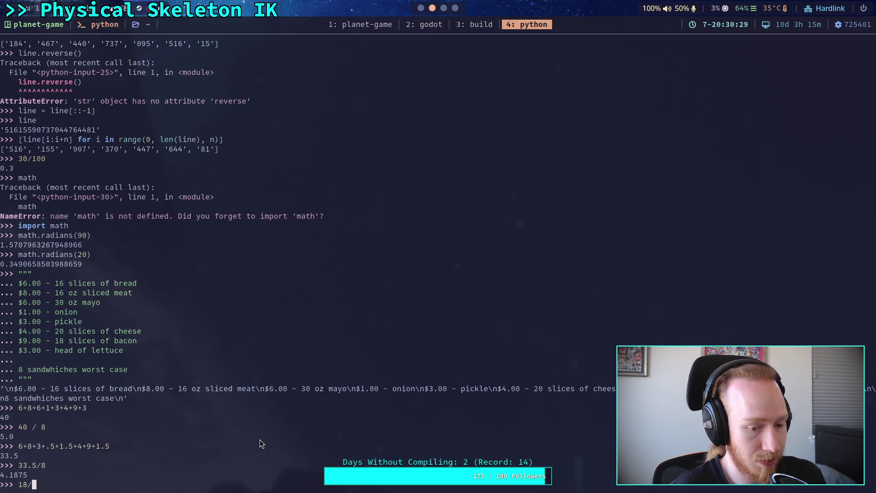
text((24+12))
key(Return)
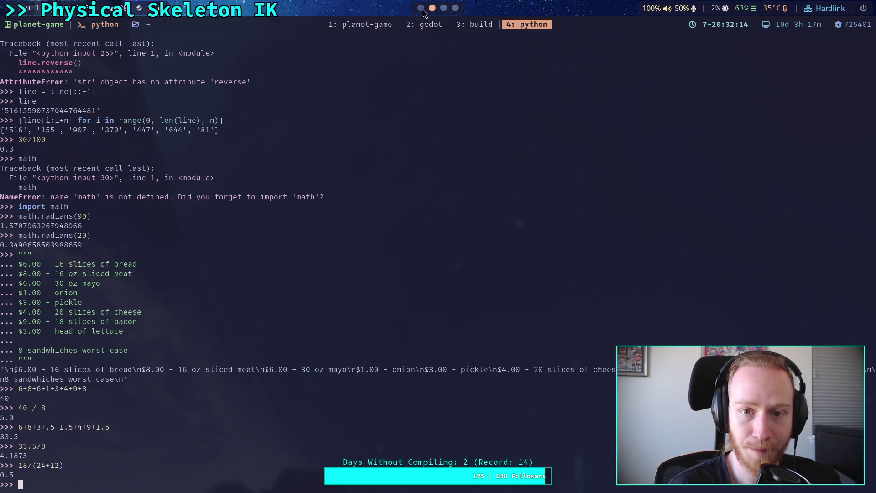
key(super+1)
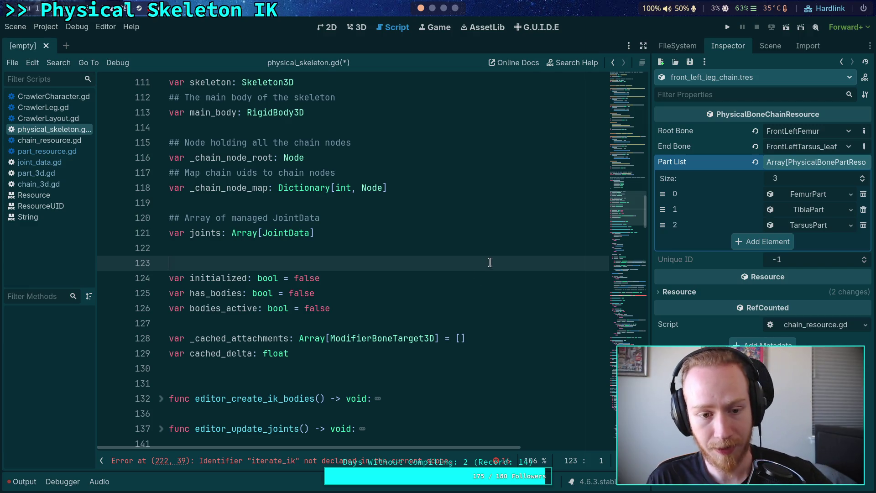
scroll(444, 8, down, 2)
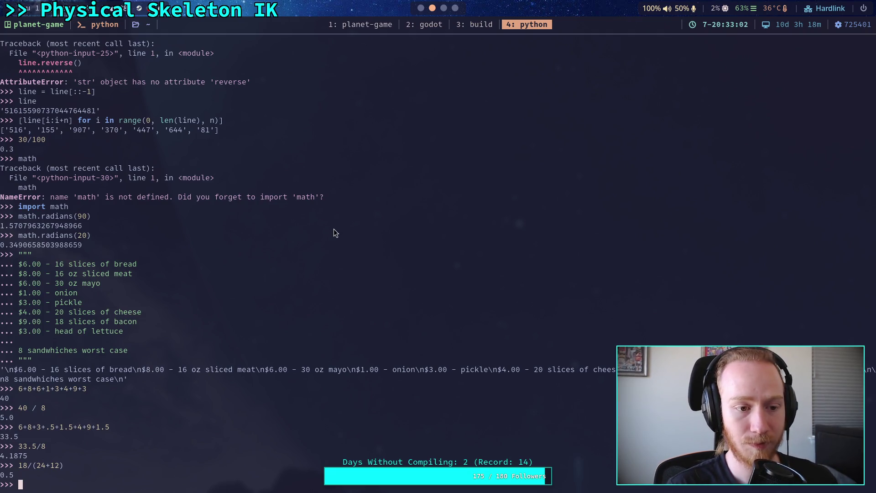
Step: Check the planet-game repository in the browser, then switch back to the Godot script editor
click(444, 8)
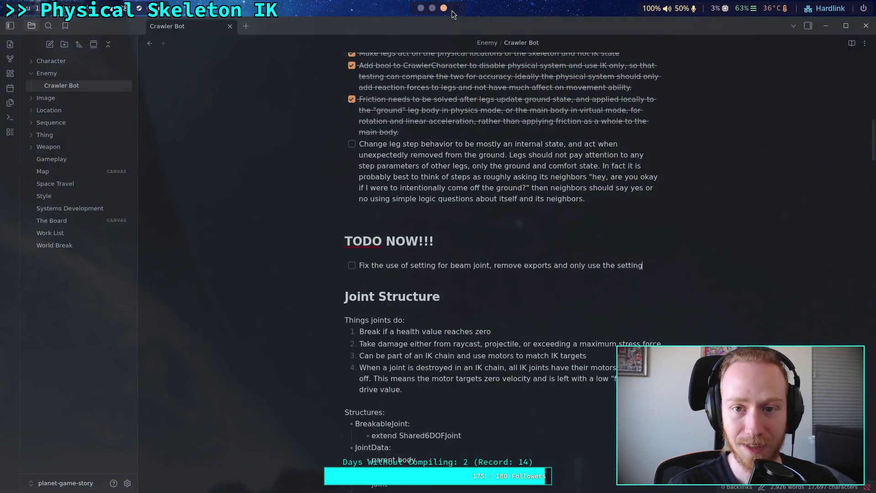
click(453, 11)
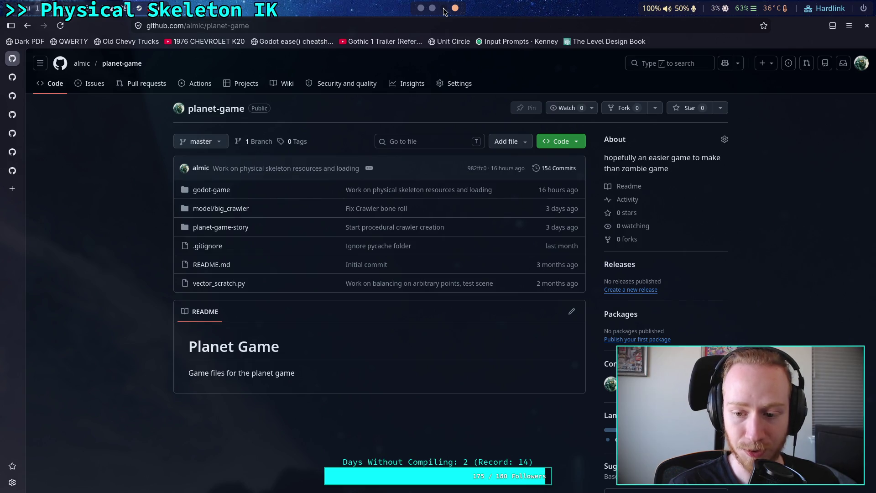
click(444, 9)
click(432, 9)
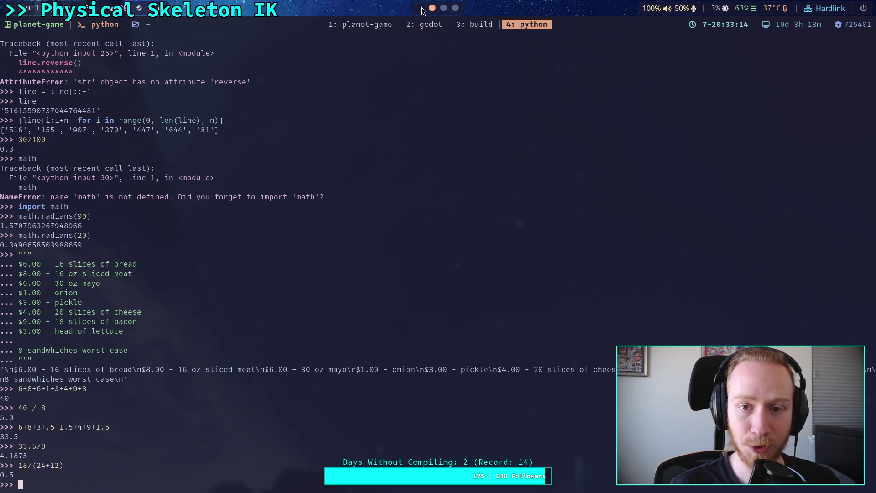
click(422, 8)
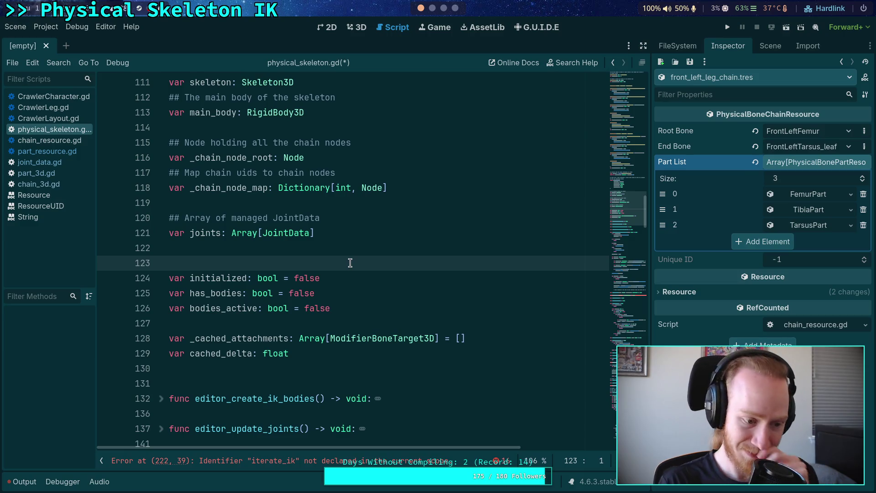
Step: Scroll through physical_skeleton.gd, unfolding and refolding _break_joints, then bring up part_3d.gd
scroll(350, 263, down, 7)
scroll(289, 234, down, 2)
click(283, 206)
click(283, 218)
scroll(307, 228, down, 6)
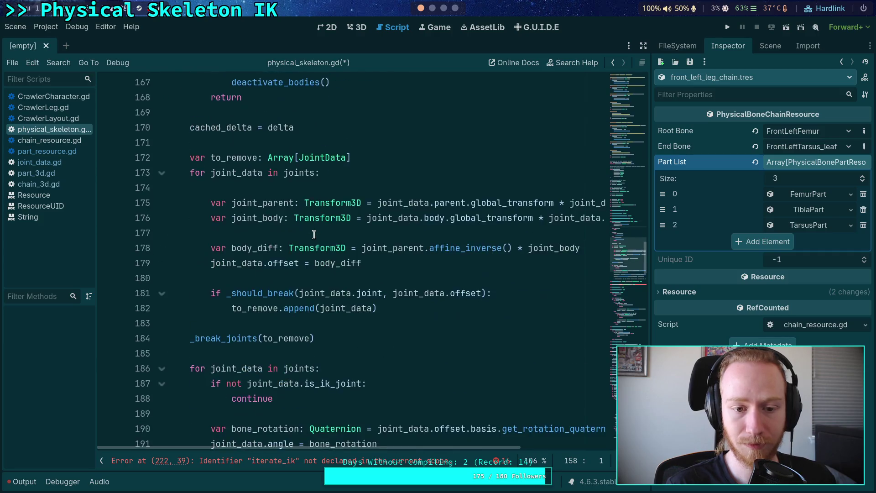
scroll(314, 234, down, 8)
click(161, 221)
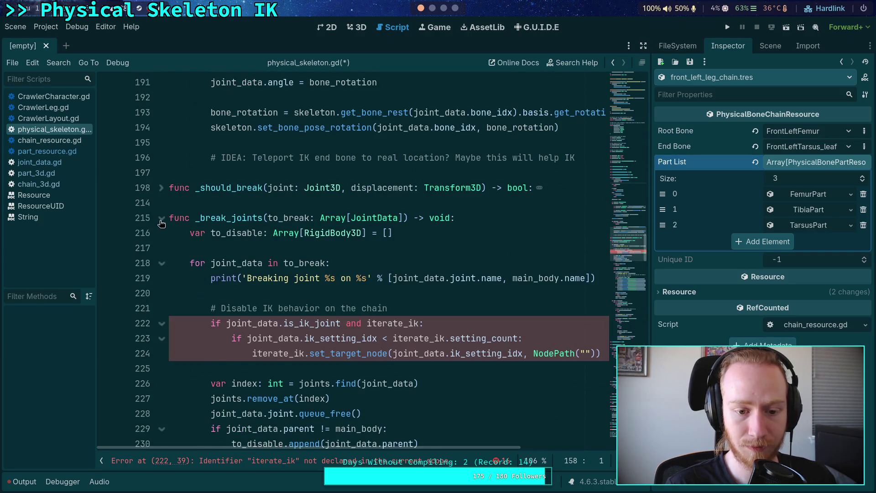
click(161, 219)
scroll(289, 249, up, 5)
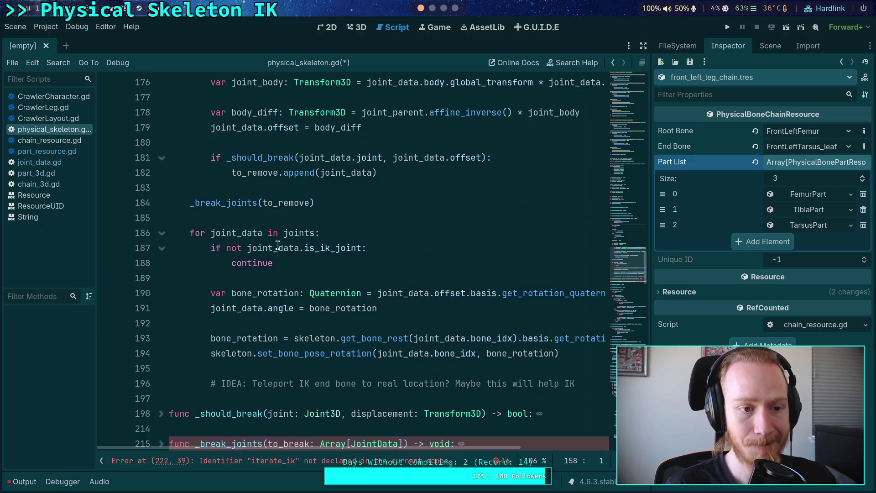
click(64, 151)
click(55, 173)
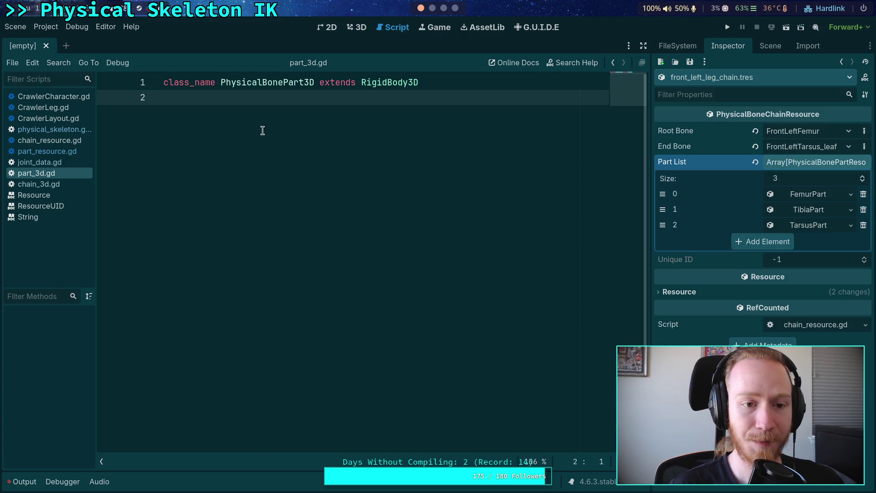
Step: Insert blank lines below the class declaration in part_3d.gd
key(Return)
key(Return)
key(Up)
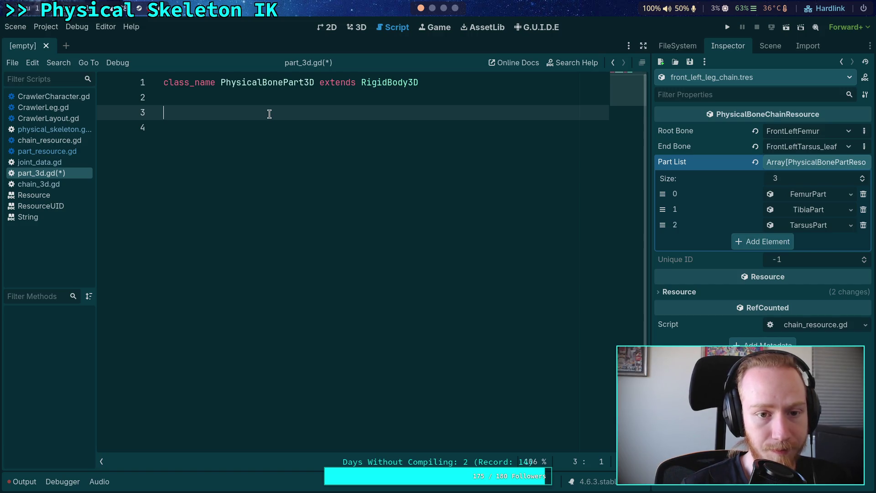
key(Return)
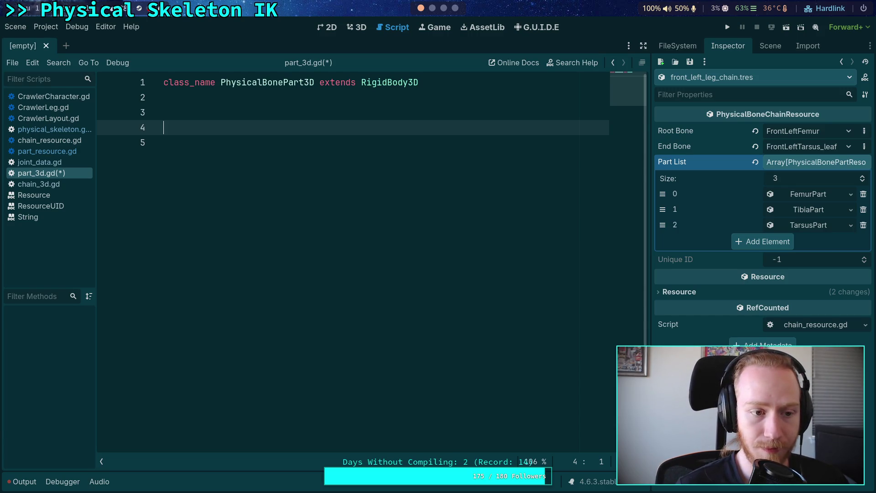
Step: Give chain_3d.gd a func _ready() -> void with a pass body
click(53, 185)
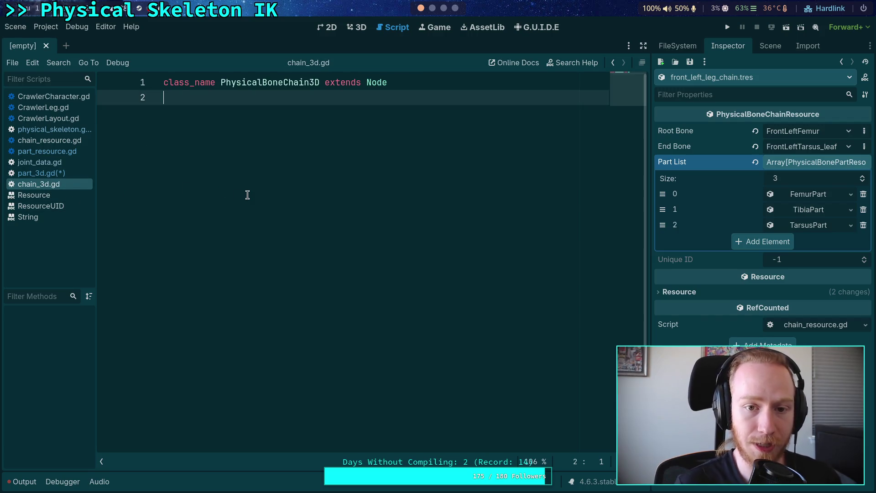
key(Return)
key(Return)
text(func _read)
key(Return)
key(Return)
text(pass)
Step: Add a func _ready() -> void with pass to part_3d.gd and save the scripts
click(63, 176)
click(229, 179)
key(Up)
text(func _read)
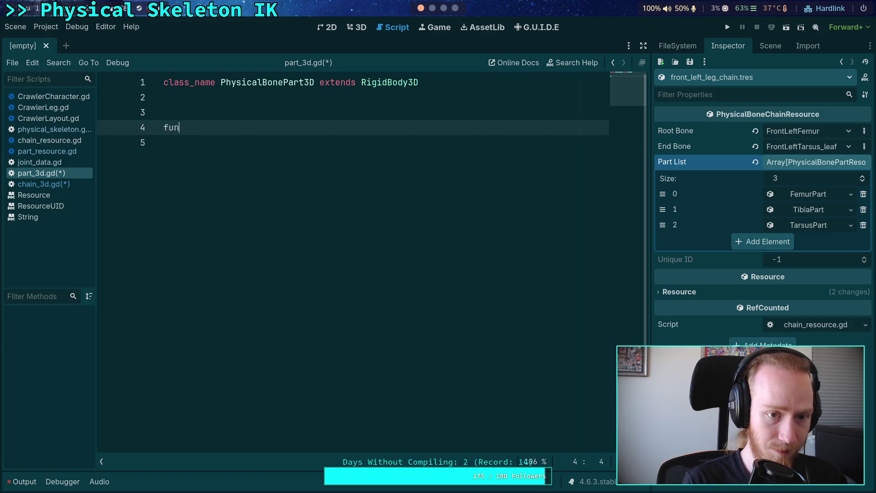
key(Return)
key(Return)
text(pass)
key(ctrl+s)
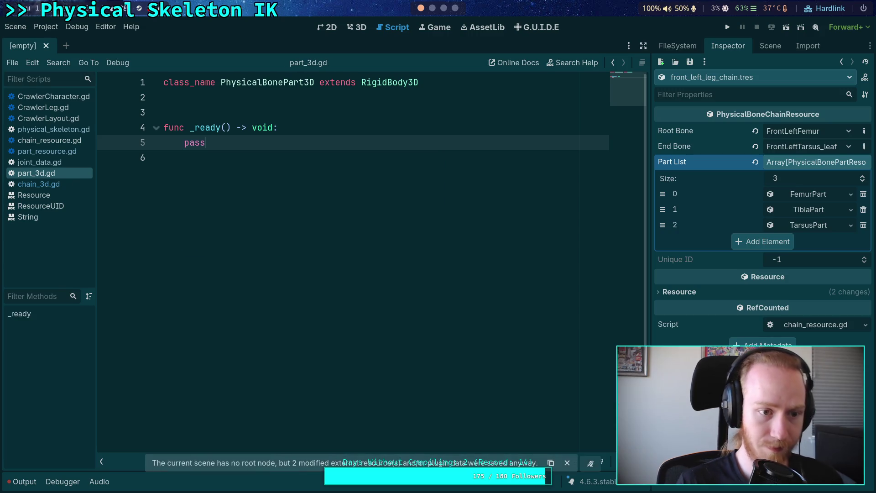
click(67, 141)
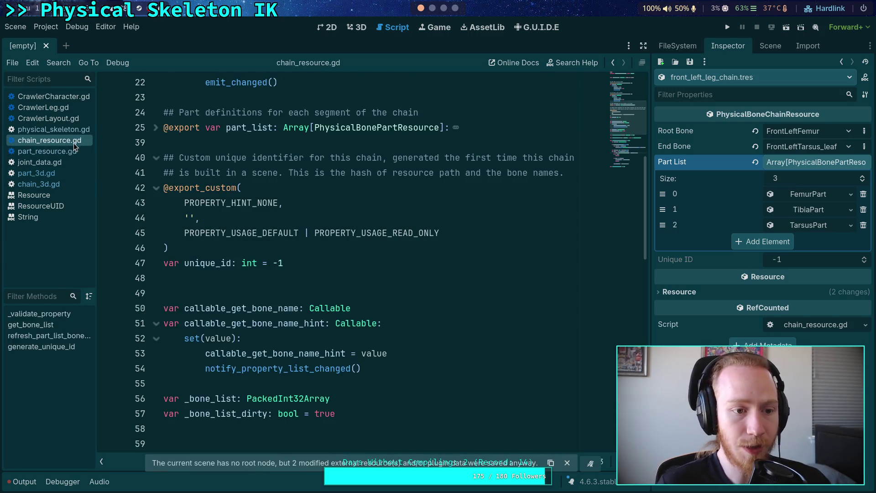
click(78, 133)
click(66, 173)
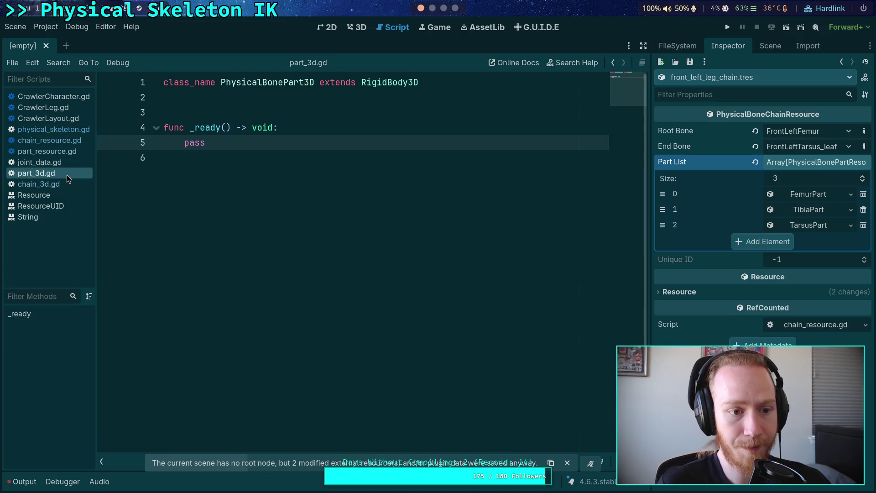
click(244, 98)
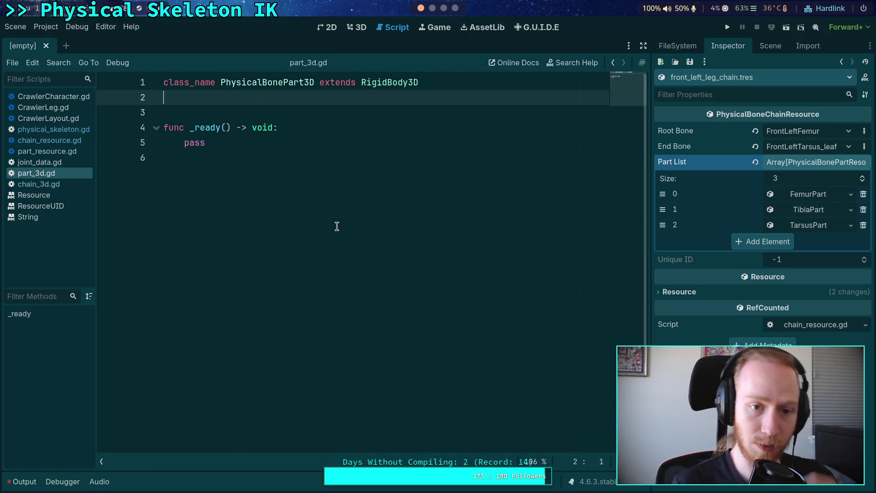
key(Return)
key(Return)
key(Up)
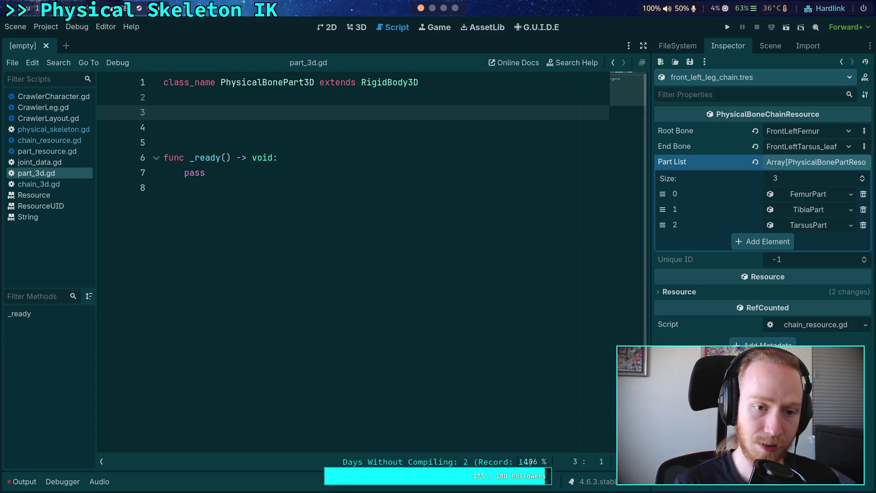
key(Return)
text(@export)
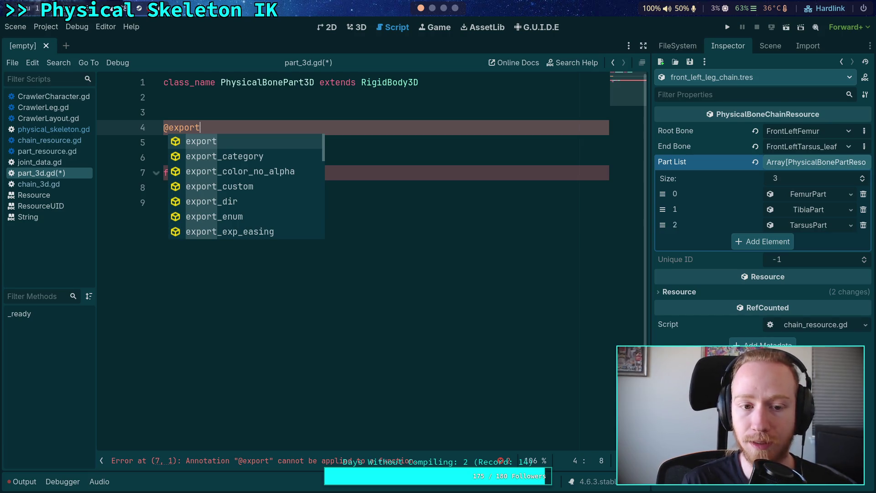
text(_cust)
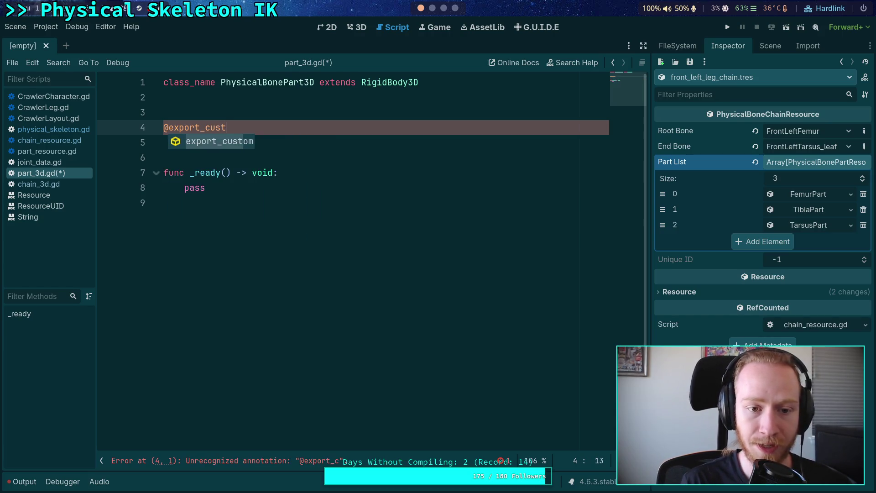
key(Return)
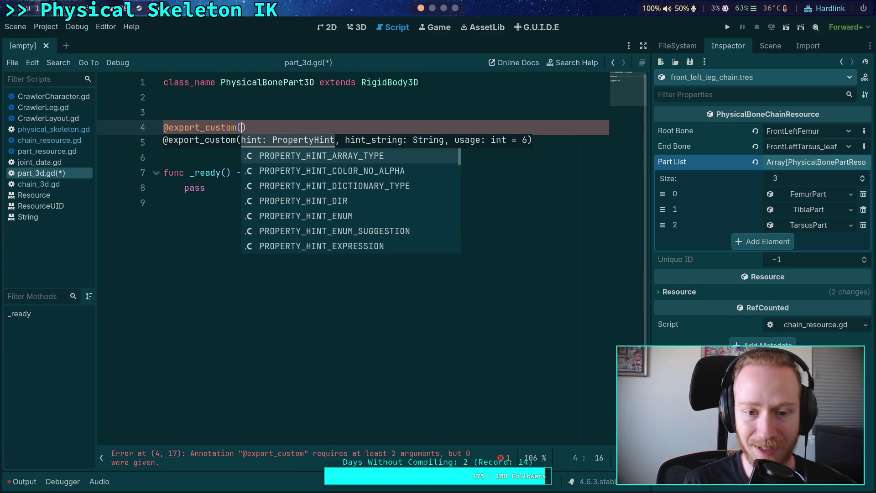
key(Return)
key(ctrl+z)
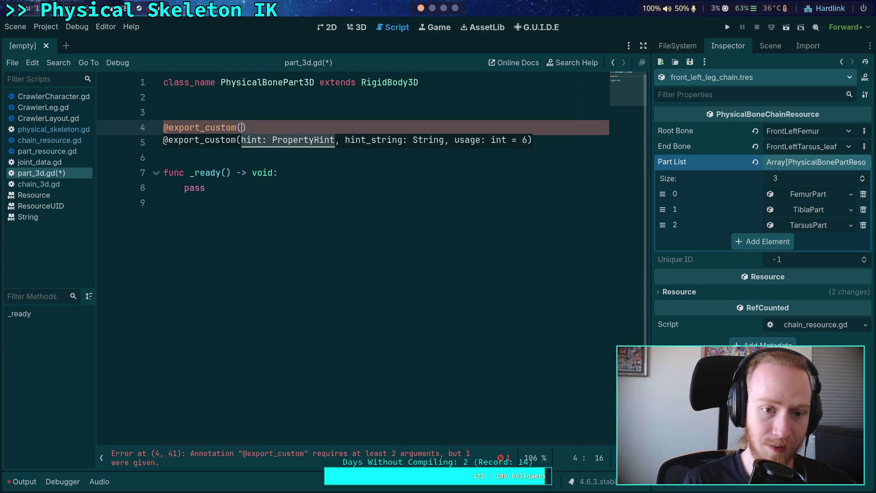
key(Return)
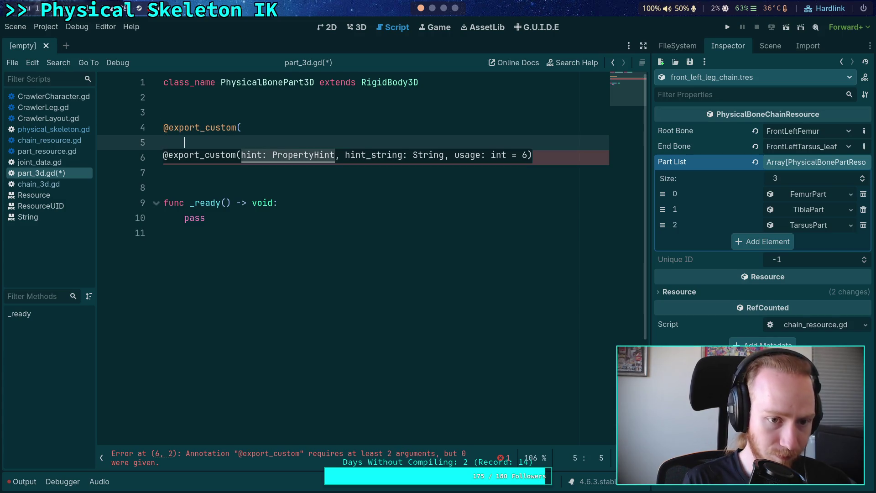
text(HINT_NON)
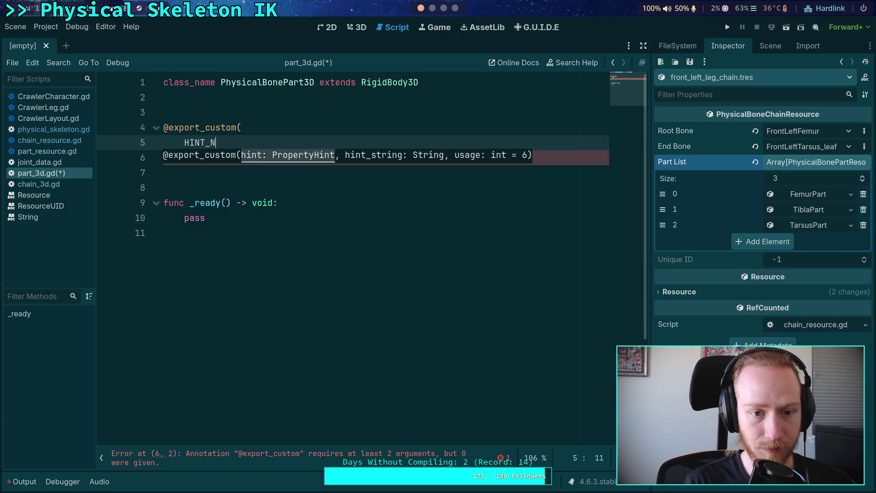
key(Return)
text(,)
key(Return)
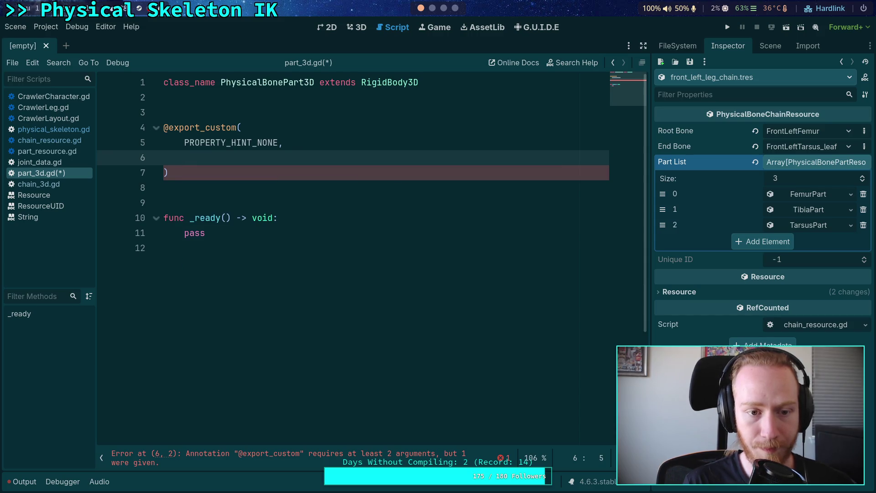
Step: Set the usage argument to PROPERTY_USAGE_DEFAULT | PROPERTY_USAGE_READ_ONLY
text(,PROPERTY_USAGE_AL)
key(Return)
key(ctrl+BackSpace)
key(Return)
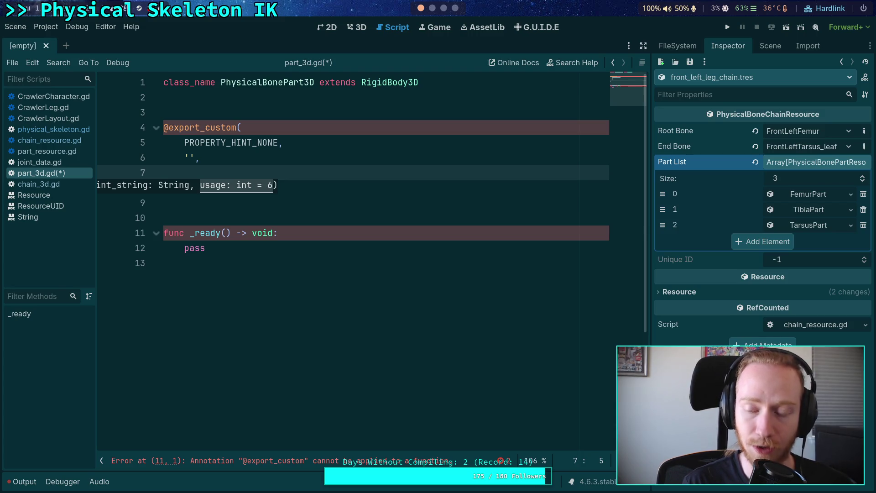
text(PRO)
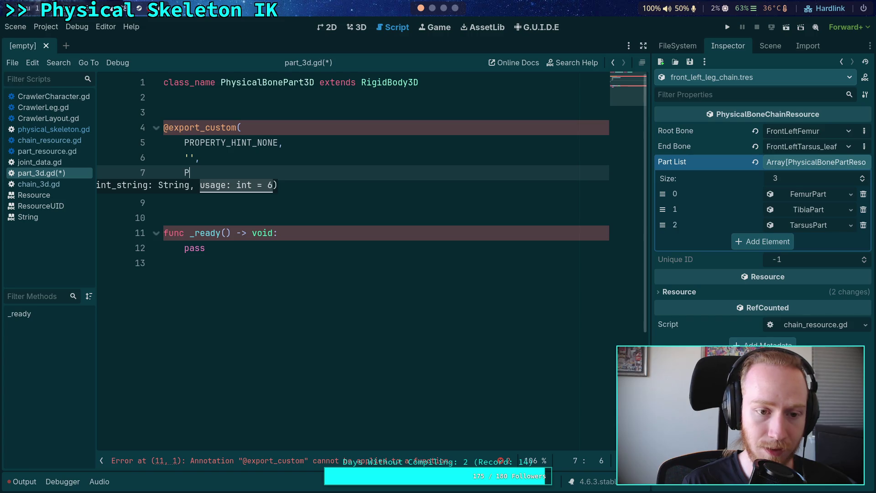
key(Down)
key(Down)
key(Down)
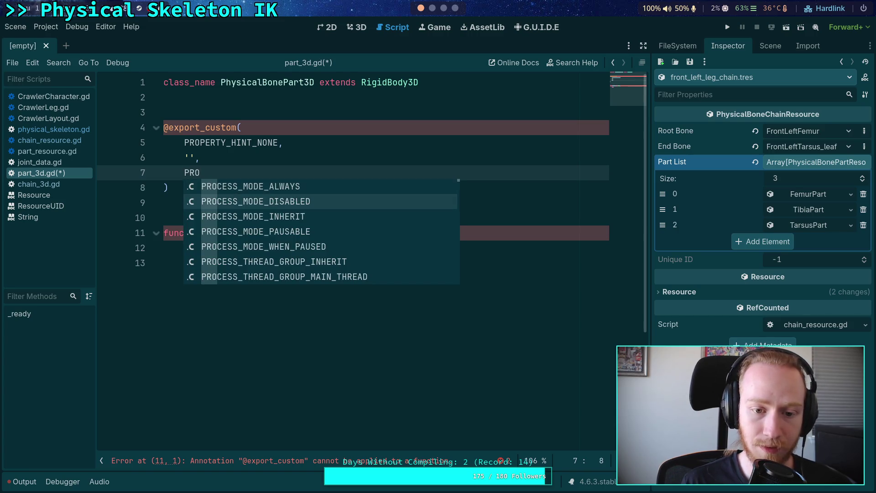
key(Down)
key(Down)
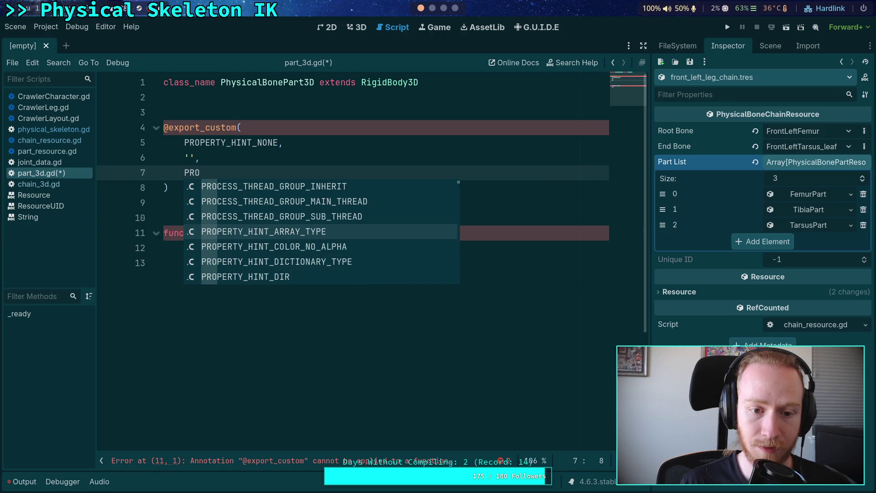
key(BackSpace)
key(BackSpace)
key(BackSpace)
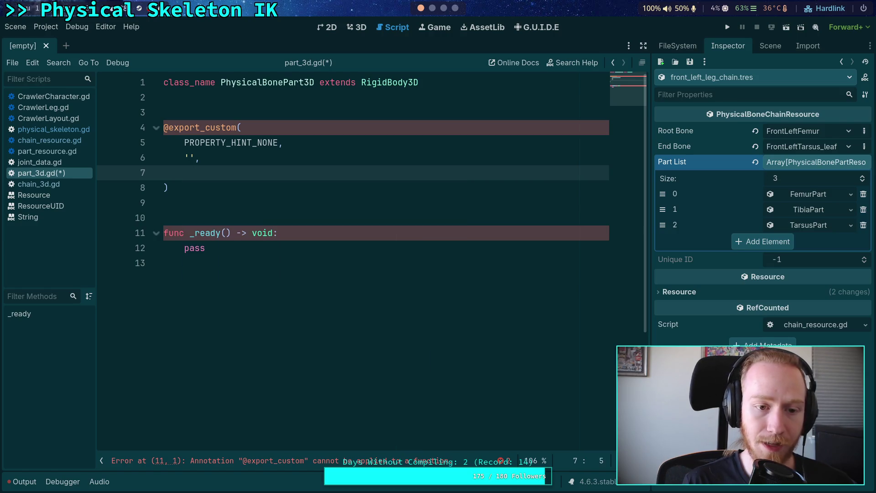
text(USAGE_)
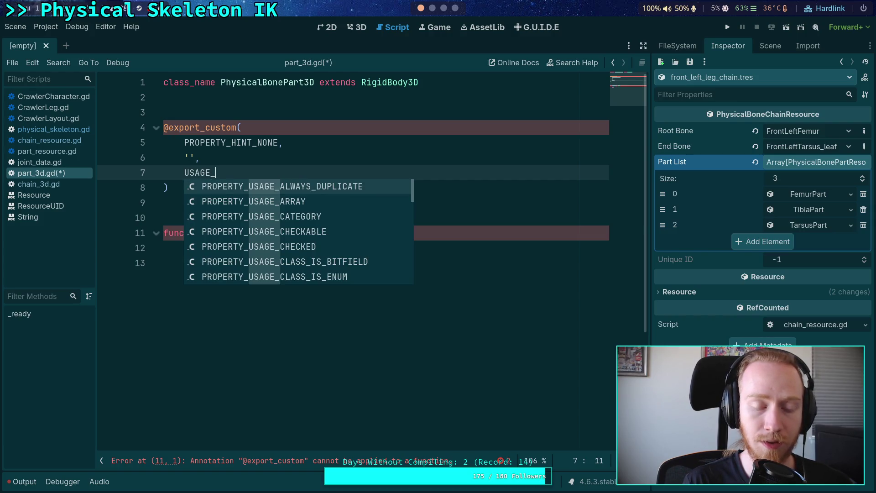
text(DE)
key(Return)
text(| )
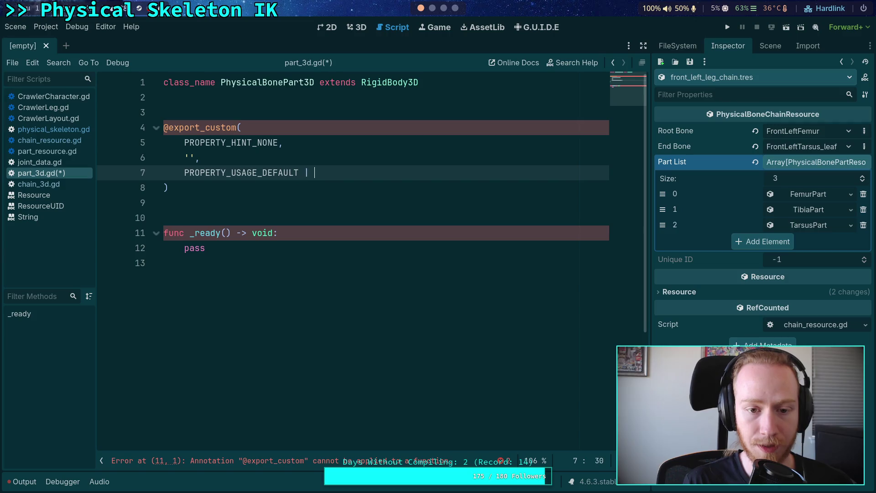
text(READ_ONL)
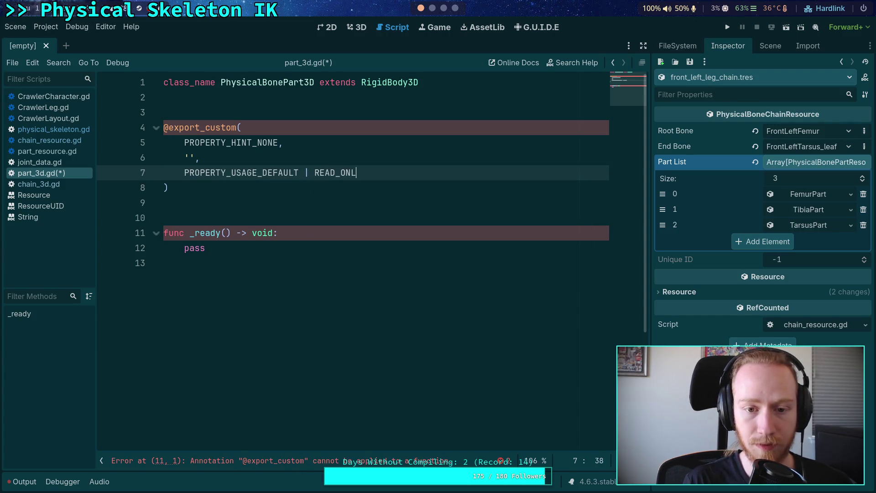
key(Return)
Step: Declare var resource: PhysicalBonePartResource below the annotation and save part_3d.gd
key(Down)
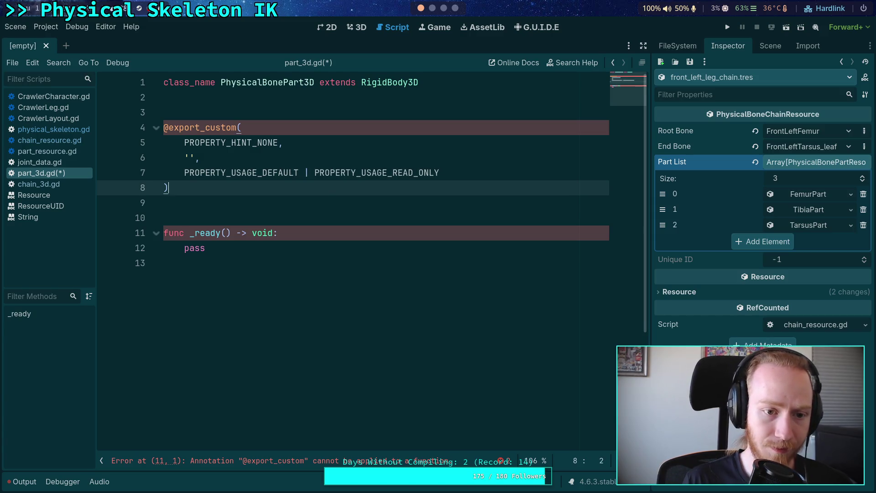
key(Return)
text(var )
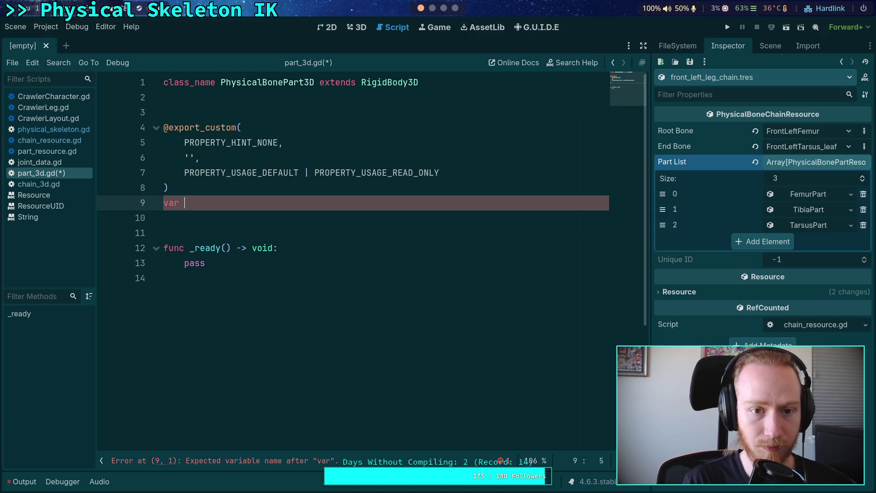
text(resource)
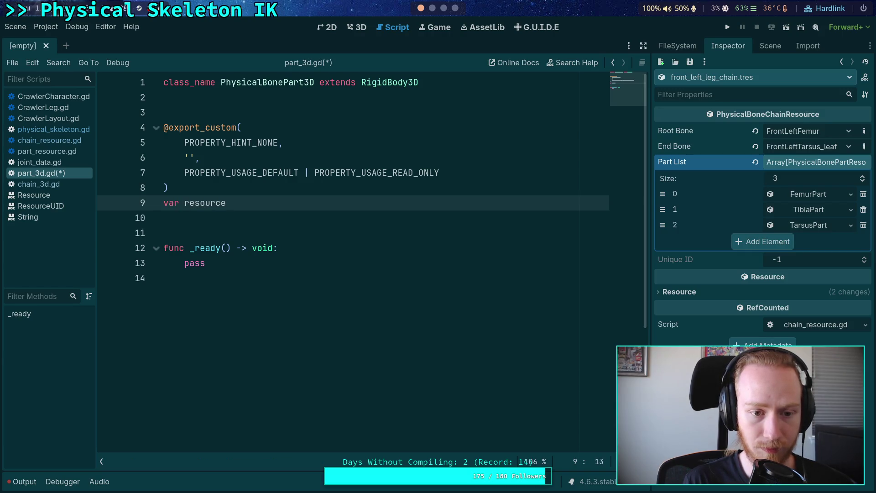
text(: )
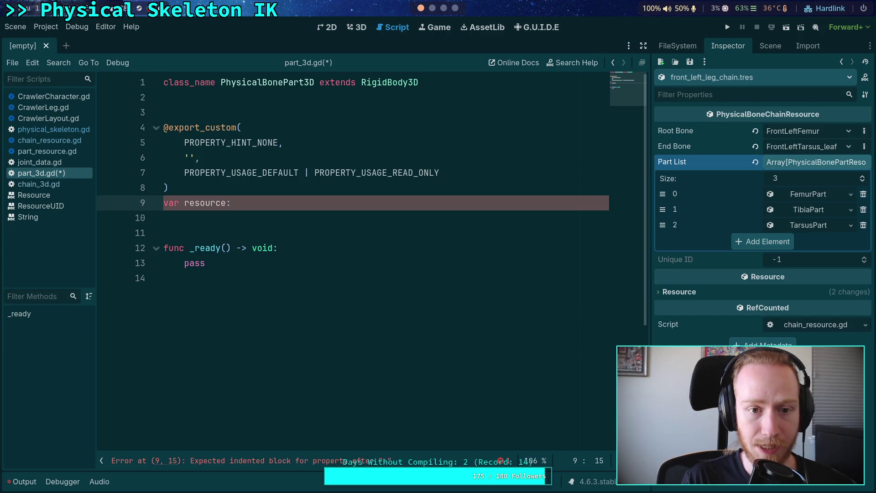
text(PhysicalB)
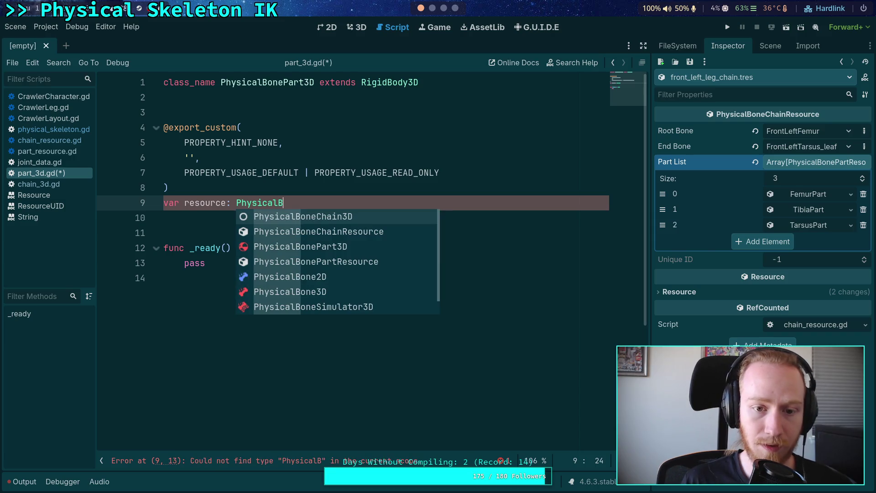
key(Down)
key(Down)
key(Down)
key(Return)
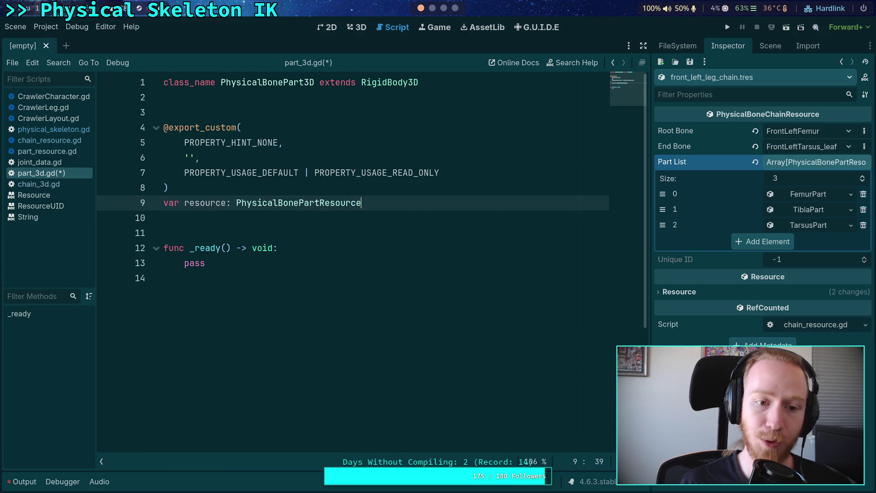
click(164, 218)
key(ctrl+s)
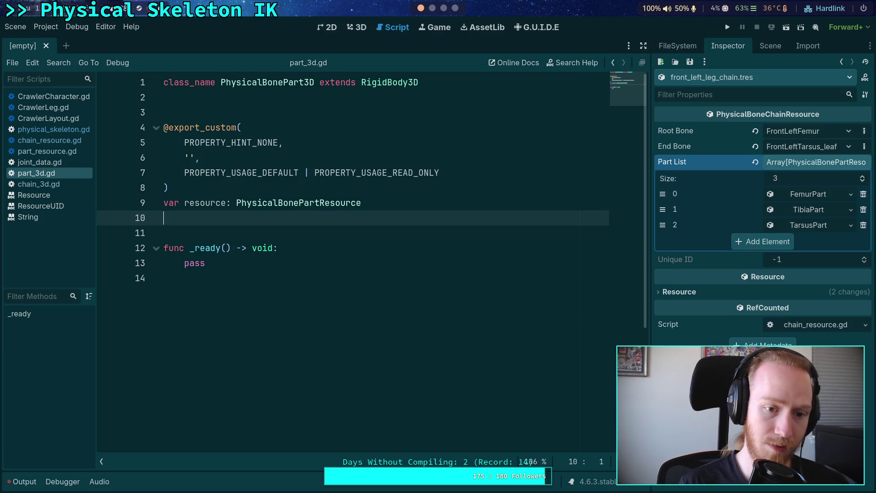
Step: Copy the annotation and variable declaration lines
mouse_move(388, 203)
mouse_down()
mouse_move(192, 157)
mouse_move(146, 127)
mouse_up()
right_click(195, 145)
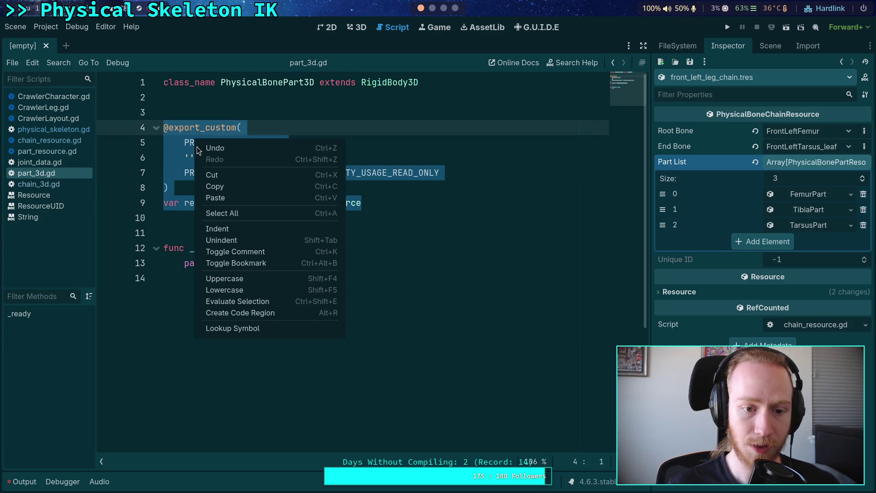
click(226, 187)
Step: Paste the read-only declaration into chain_3d.gd, retype it PhysicalBoneChainResource, and save
click(39, 183)
click(251, 107)
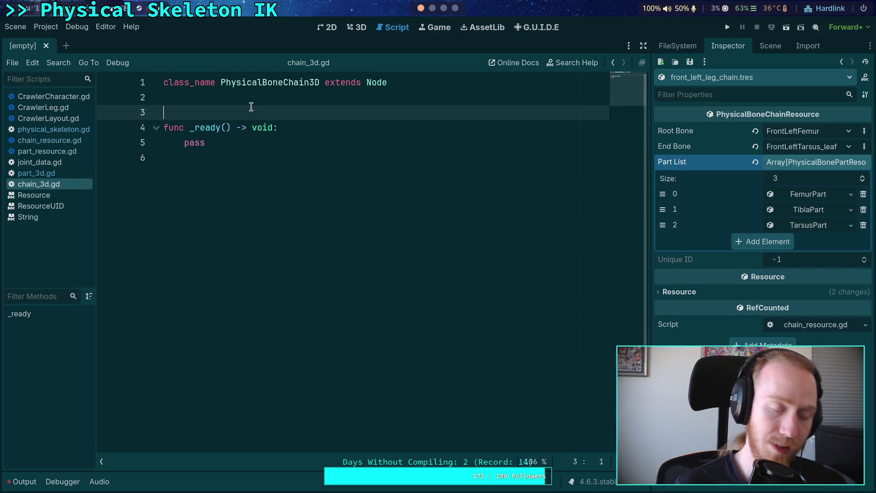
key(Return)
key(Return)
key(Return)
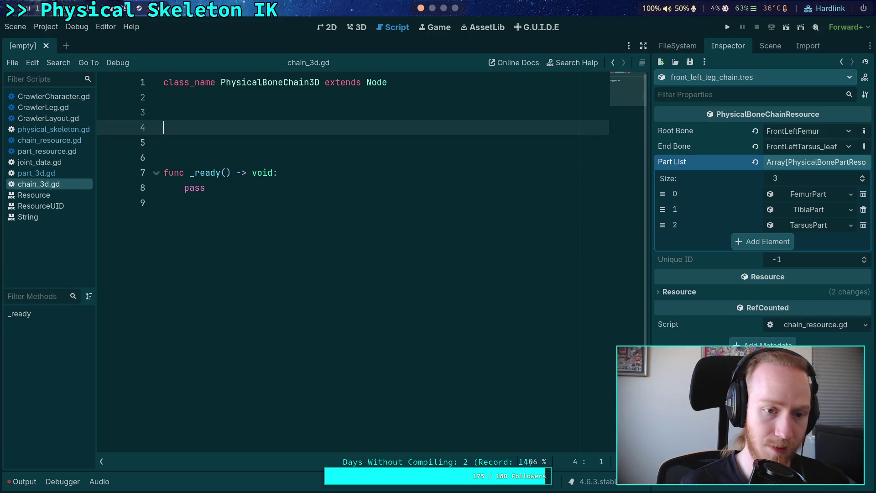
key(ctrl+v)
drag(300, 202, 318, 202)
text(Chain)
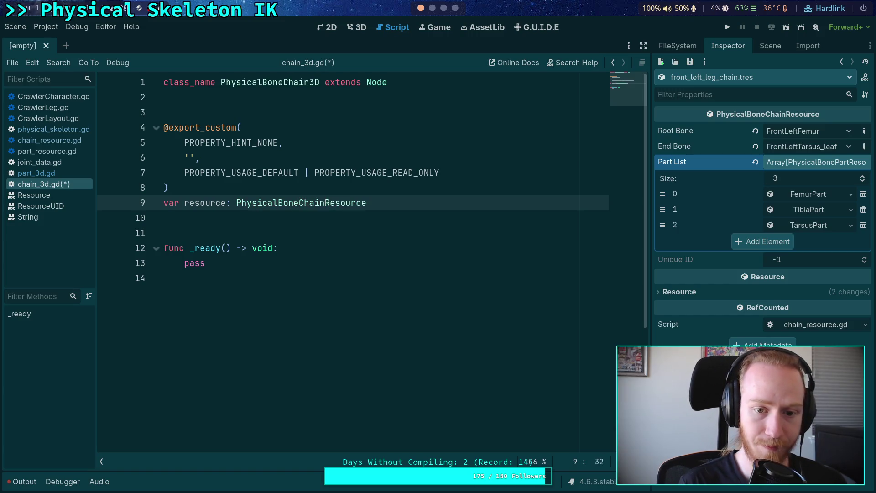
key(ctrl+s)
Step: After comparing with part_3d.gd, delete the pass placeholder from chain_3d.gd's _ready
click(232, 229)
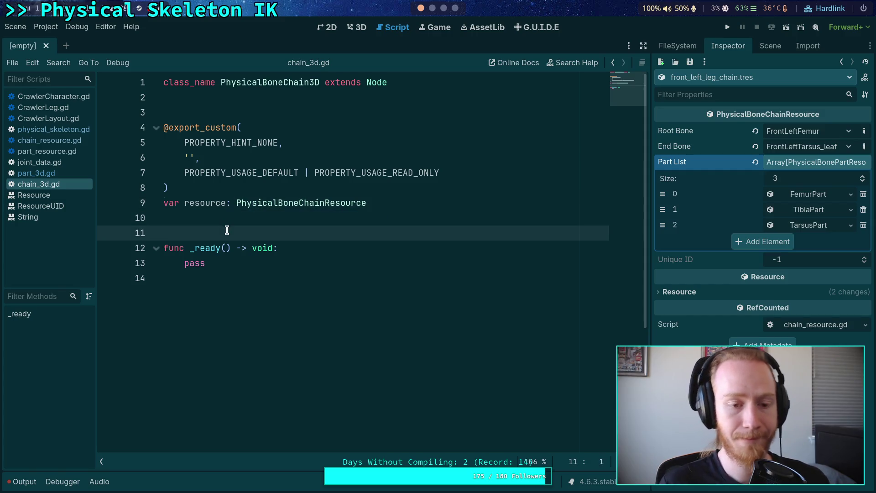
click(37, 173)
click(262, 249)
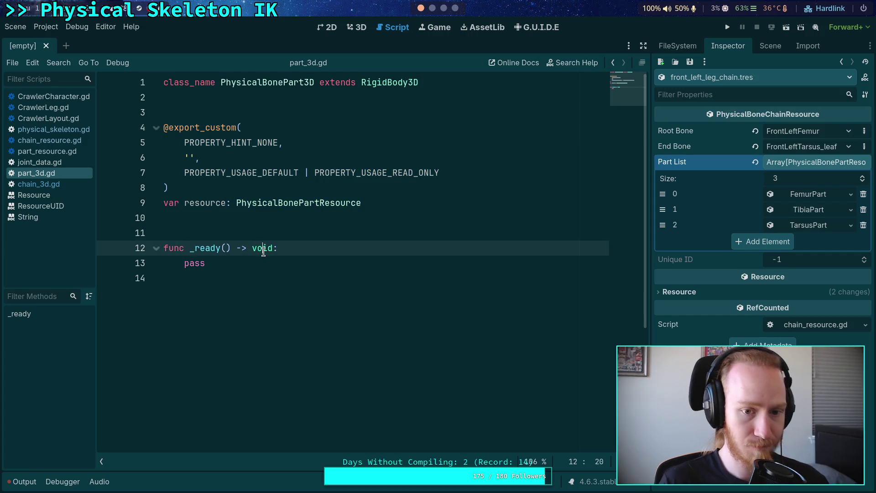
click(44, 185)
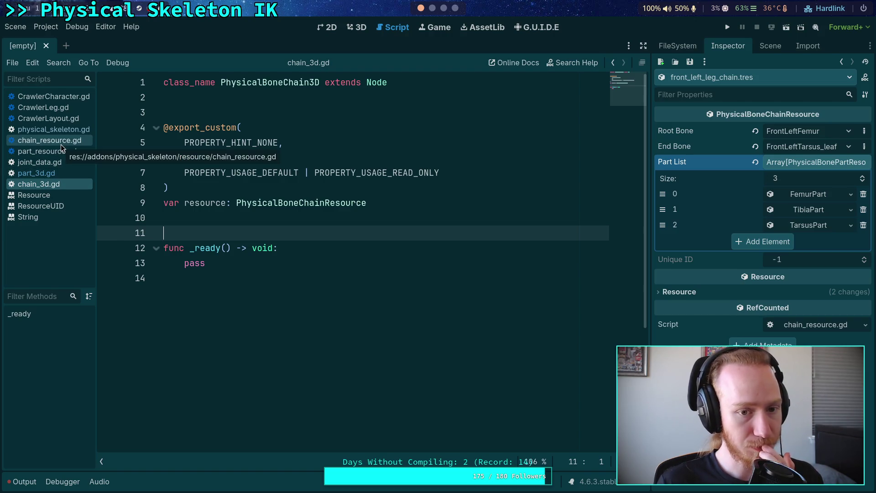
double_click(217, 264)
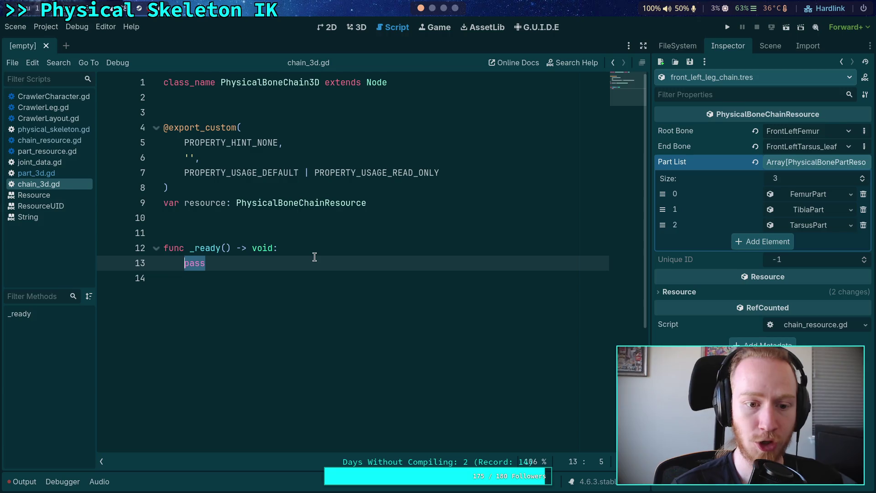
key(Return)
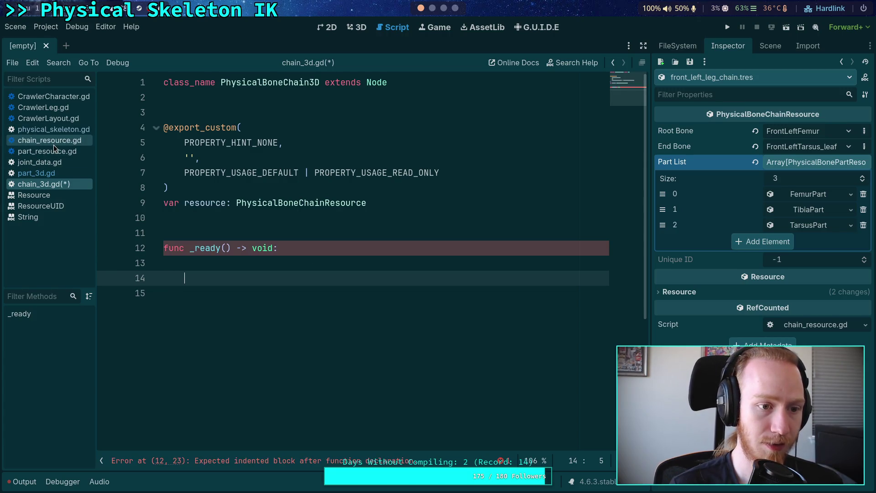
click(48, 140)
Step: Browse physical_skeleton.gd's functions, then switch to the terminal workspace
click(51, 129)
scroll(250, 287, down, 10)
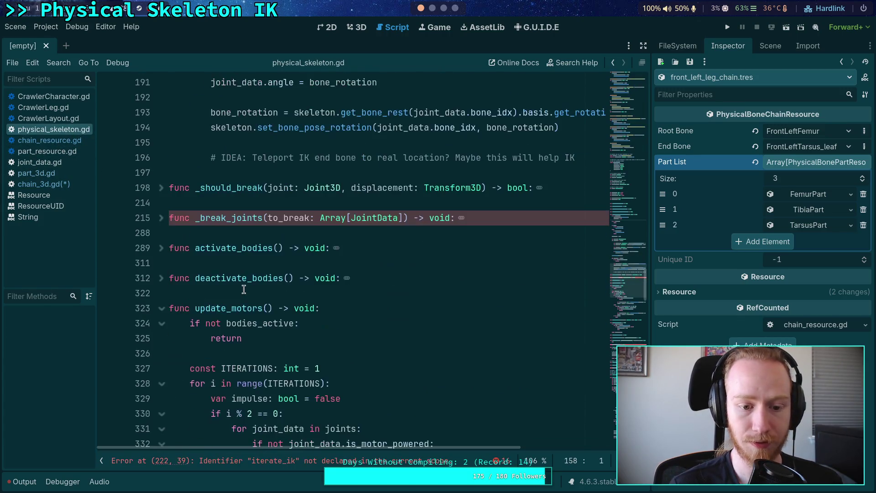
scroll(250, 287, up, 10)
scroll(250, 287, up, 20)
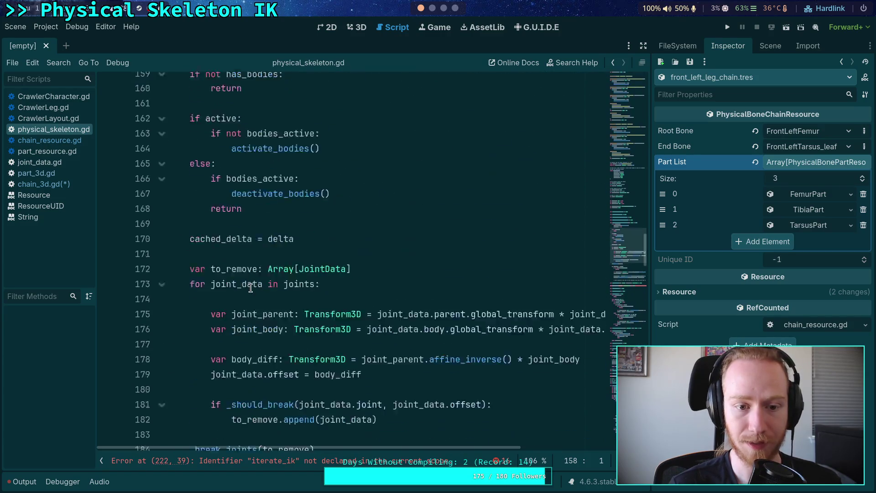
scroll(251, 287, down, 17)
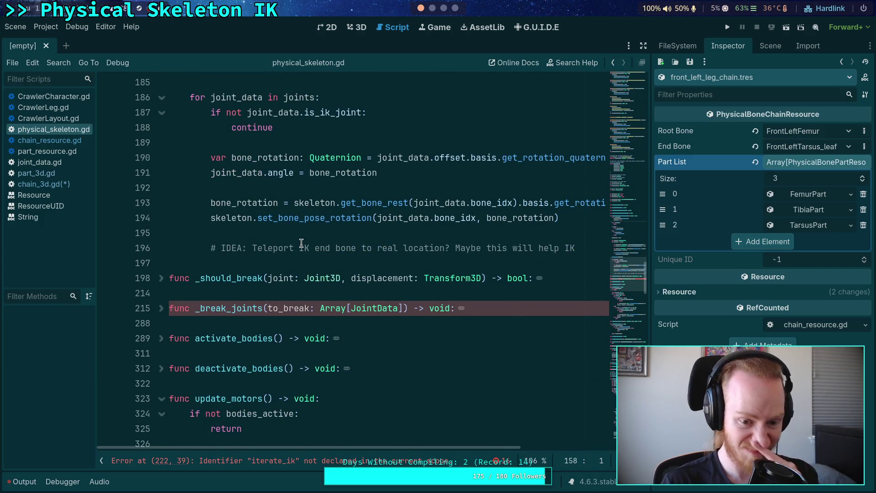
scroll(301, 243, down, 5)
key(super+4)
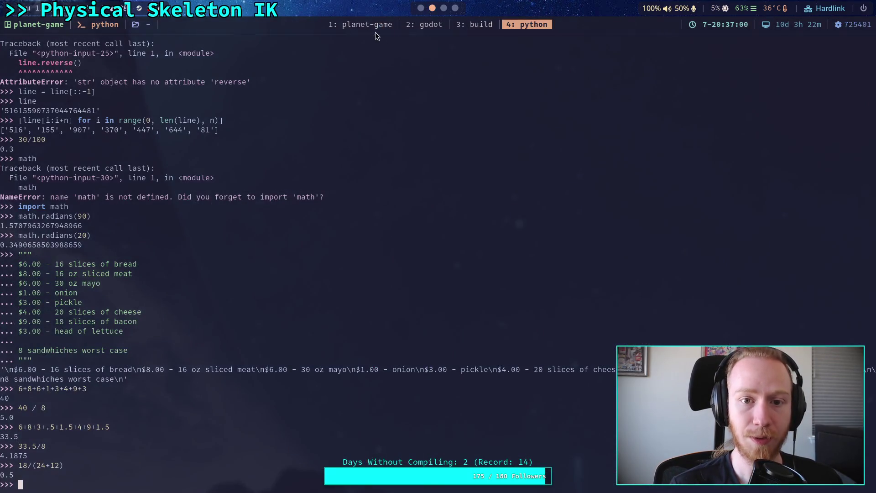
Step: Run git diff in the planet-game terminal to review the uncommitted changes
click(376, 23)
text(git diff)
key(Return)
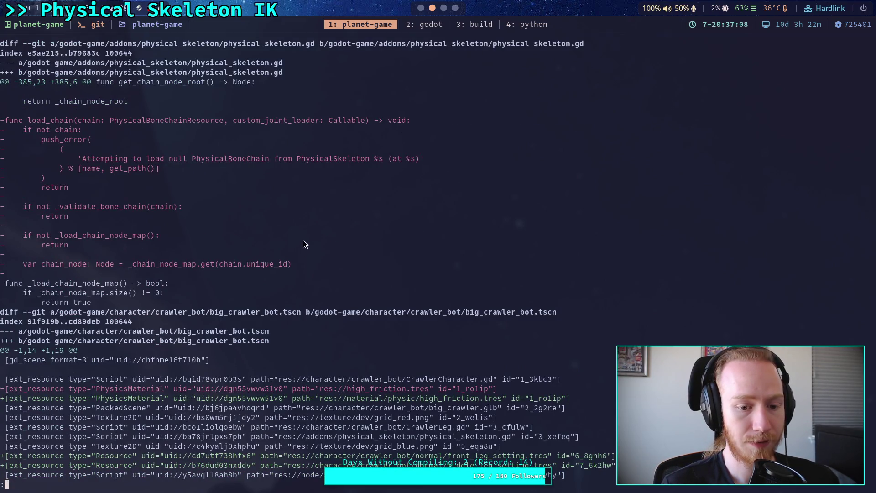
click(416, 23)
Step: Collapse update_motors, expand _validate_bone_chain, and cut lines 413–452 from physical_skeleton.gd
scroll(252, 227, up, 2)
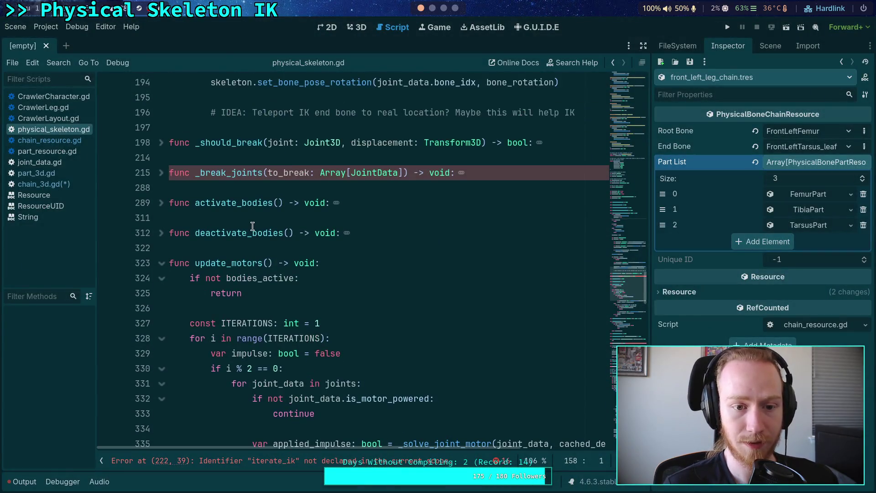
click(162, 264)
scroll(166, 222, down, 3)
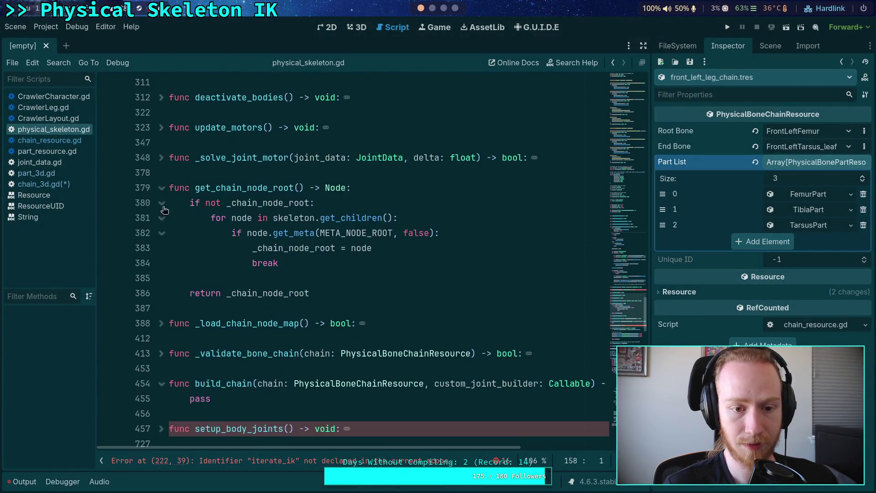
scroll(166, 222, down, 2)
click(162, 262)
scroll(252, 254, down, 3)
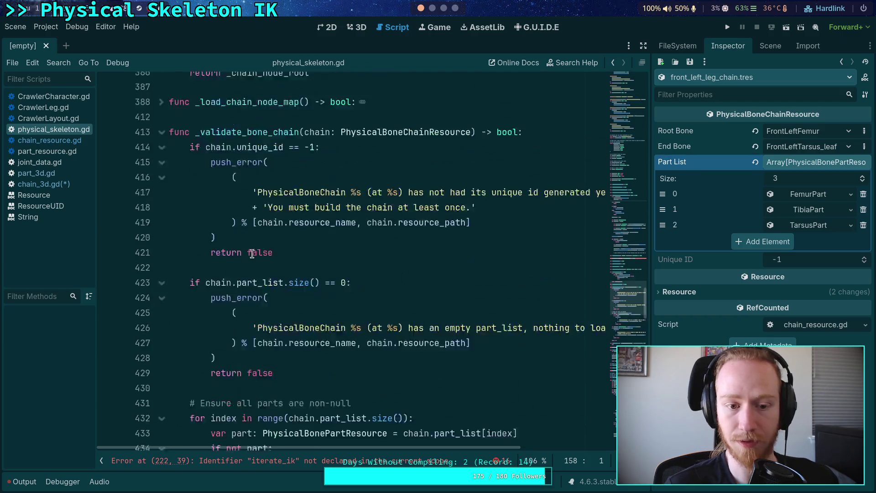
scroll(173, 221, up, 2)
mouse_move(169, 219)
mouse_down()
mouse_move(255, 283)
mouse_move(329, 247)
mouse_move(329, 269)
mouse_up()
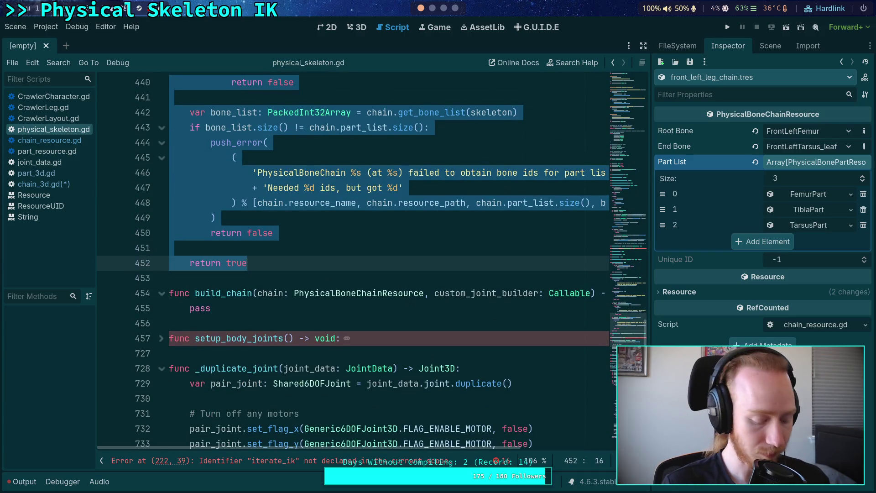
key(BackSpace)
scroll(219, 318, up, 6)
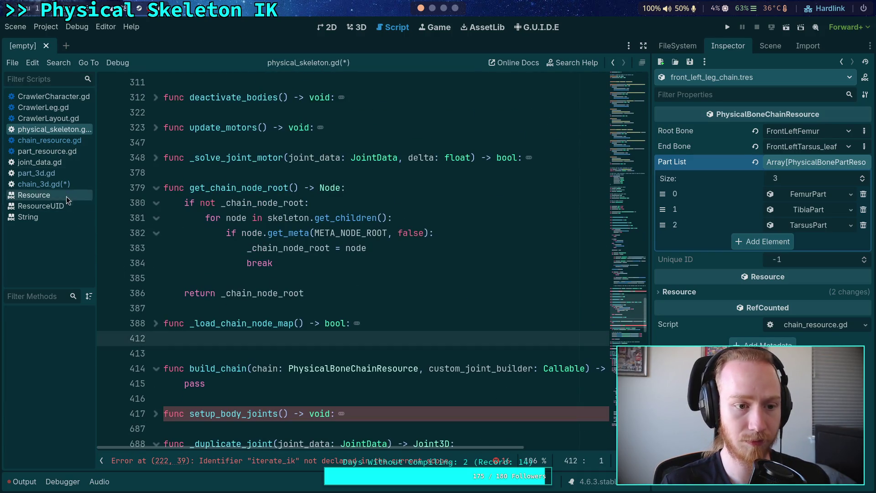
click(51, 184)
Step: Paste the bone-chain function below _ready, unindent it, and call validate() from _ready
key(Return)
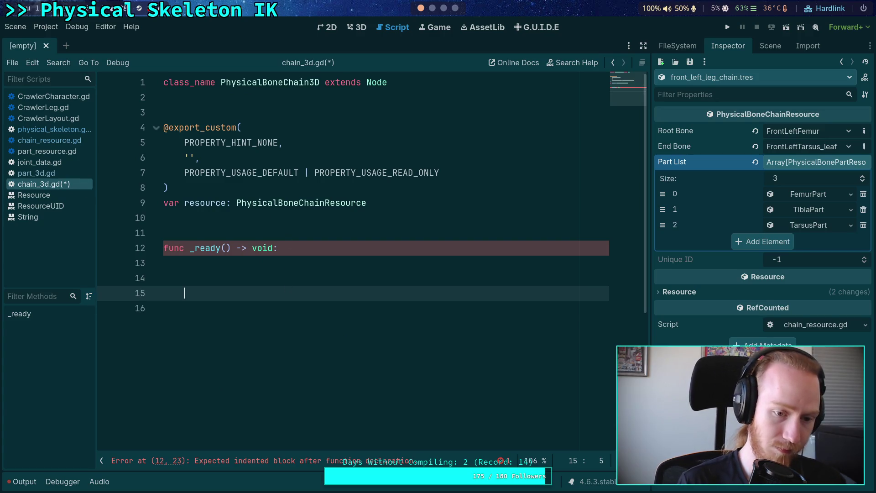
key(Return)
key(ctrl+v)
scroll(269, 267, up, 8)
click(184, 209)
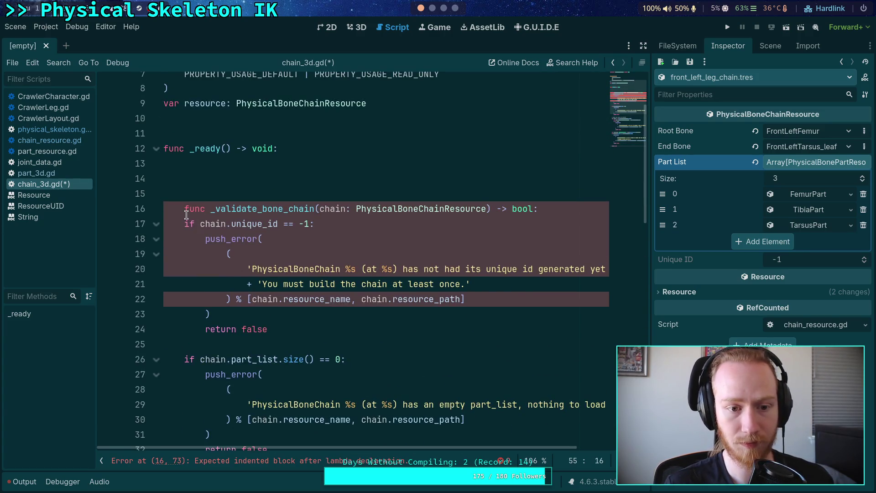
key(BackSpace)
click(305, 159)
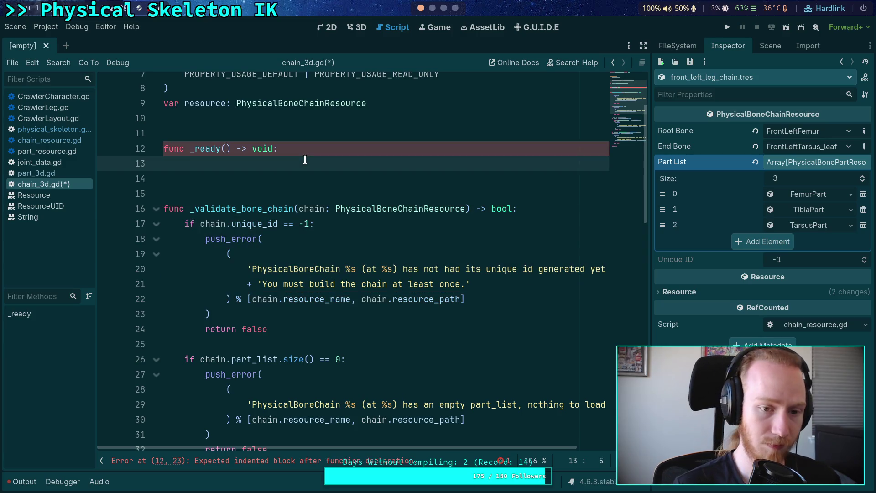
text(validate())
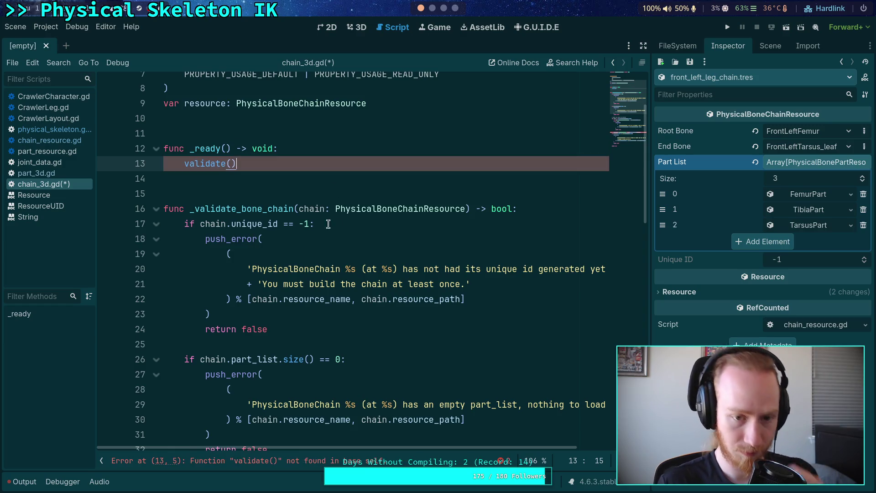
Step: Rename _validate_bone_chain to validate and remove its chain parameter
scroll(297, 214, up, 2)
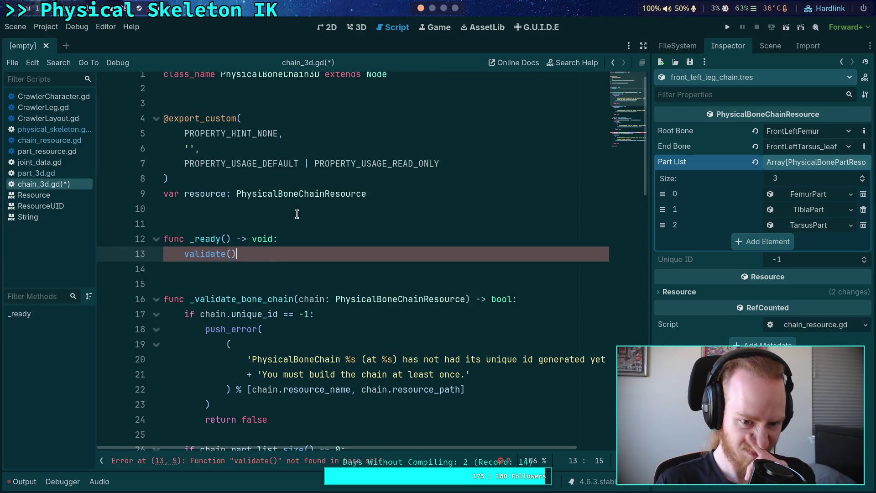
click(194, 299)
key(BackSpace)
drag(231, 299, 288, 298)
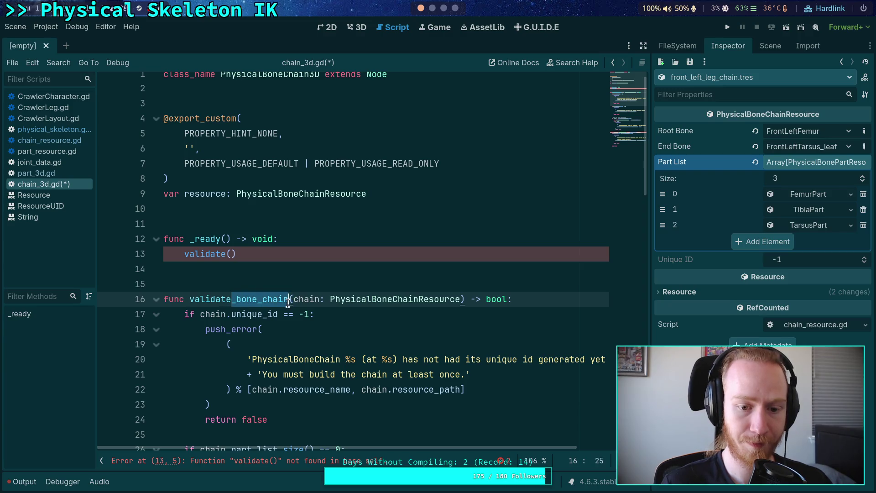
key(BackSpace)
drag(190, 292, 407, 308)
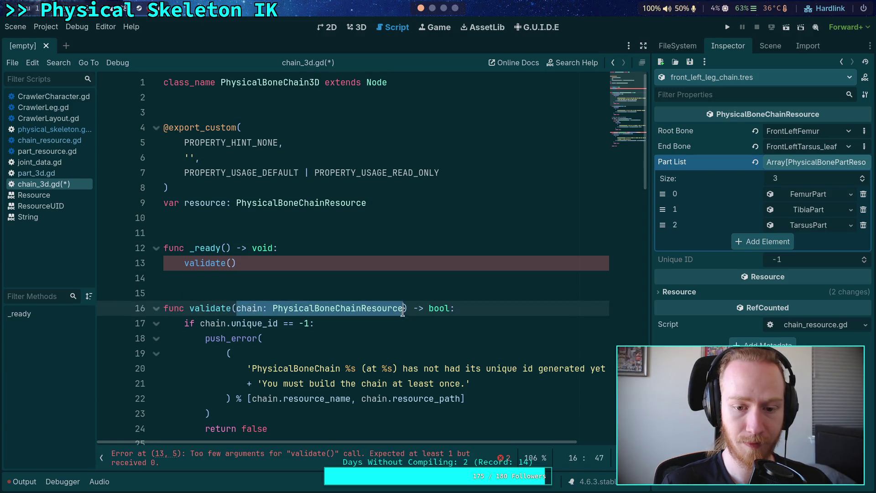
key(BackSpace)
Step: Replace the chain reference in validate's body with resource
scroll(210, 237, down, 2)
double_click(213, 233)
scroll(483, 274, up, 1)
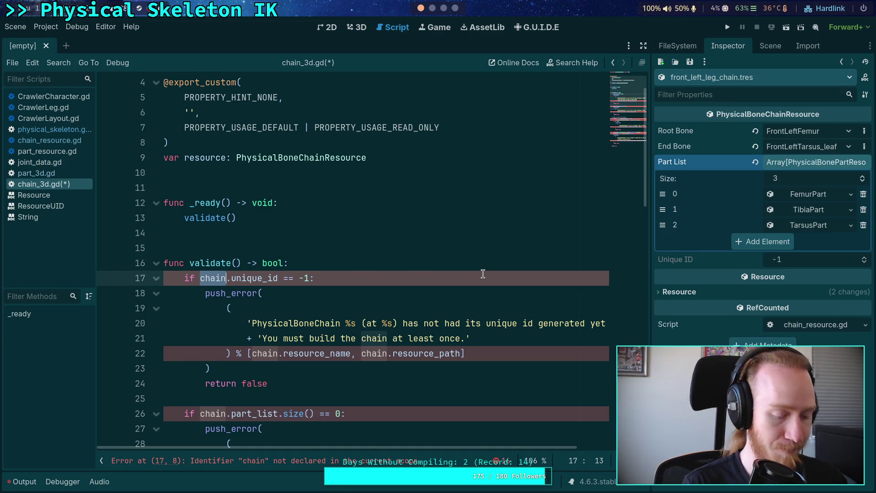
text(resource)
click(441, 249)
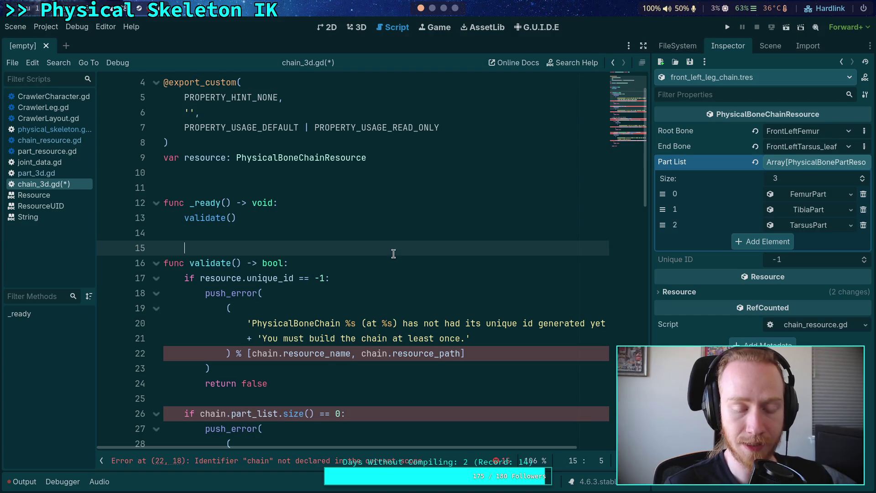
scroll(395, 241, up, 1)
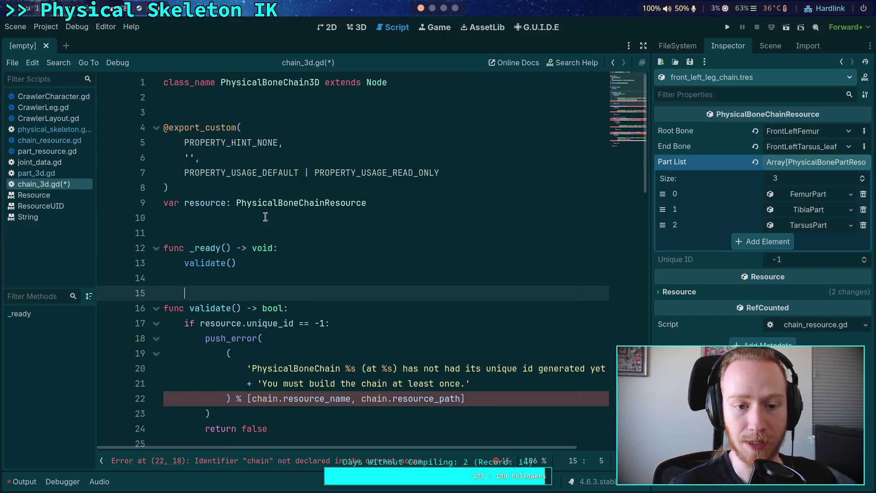
click(207, 203)
scroll(333, 270, down, 1)
Step: Add an 'if not resource:' check at the start of validate()
click(345, 260)
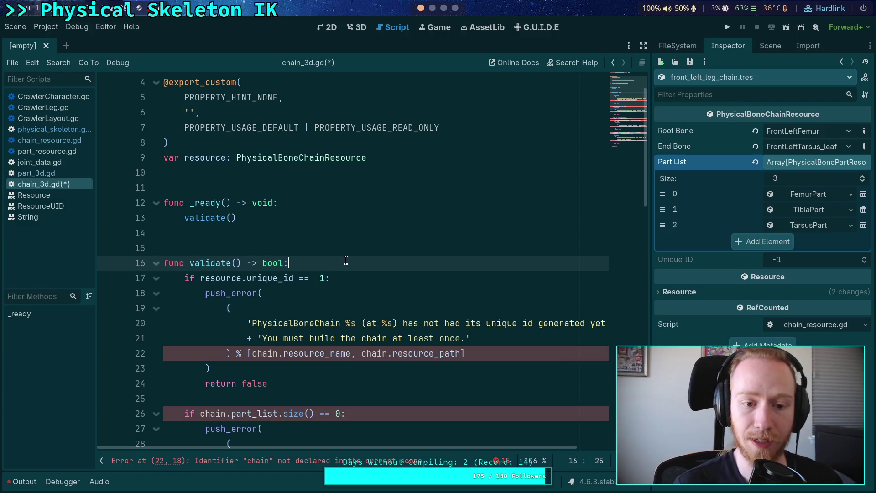
key(Return)
key(Return)
key(Up)
text(ig son)
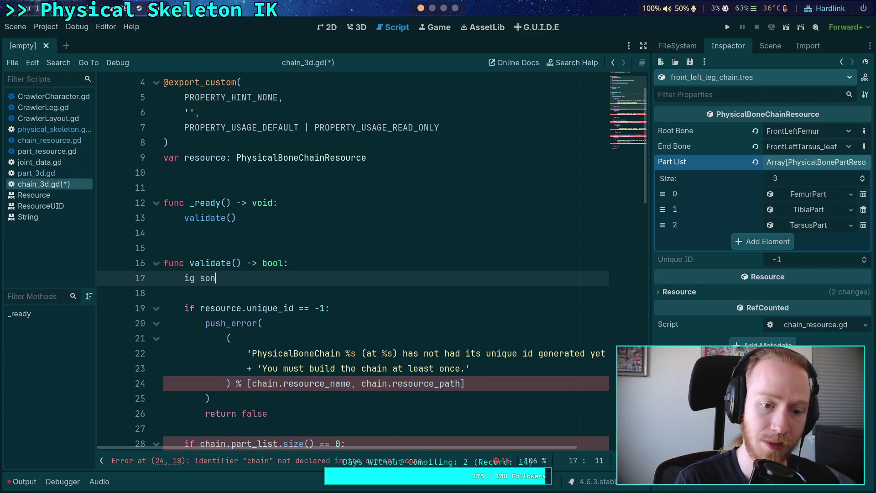
key(BackSpace)
key(BackSpace)
key(BackSpace)
text(f not resource:)
key(Return)
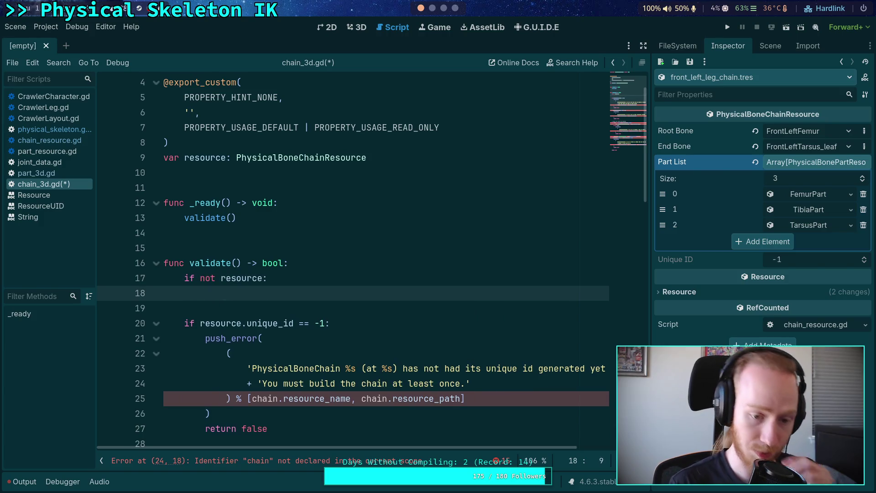
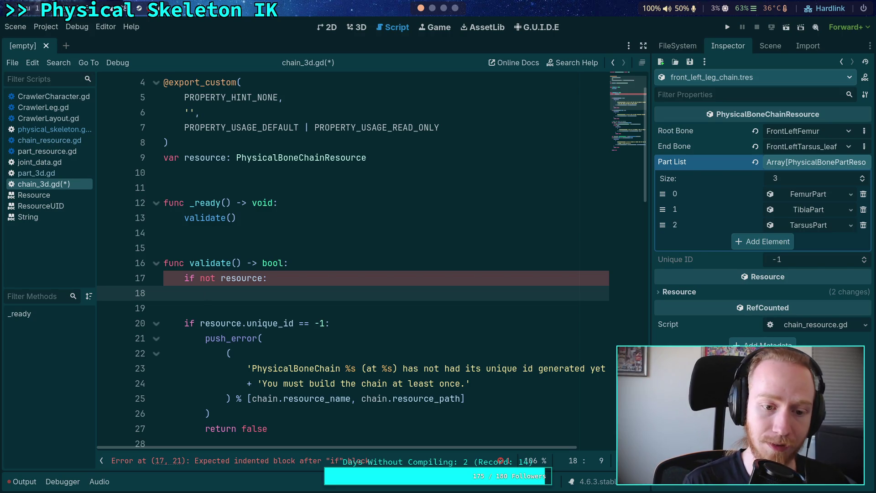
Step: Under 'if not resource:', add a push_error call with its parentheses on separate lines and an opening quote
text(push_error)
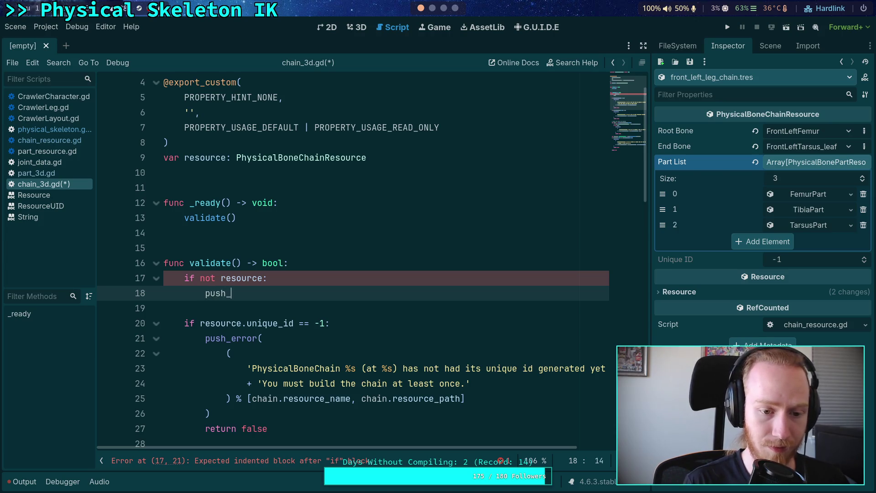
text(()
key(Return)
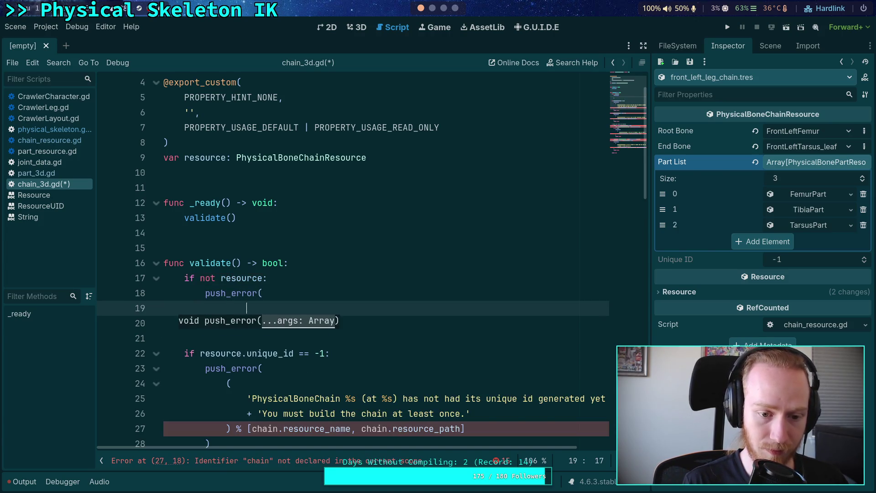
key(BackSpace)
text(()
key(BackSpace)
key(BackSpace)
key(Return)
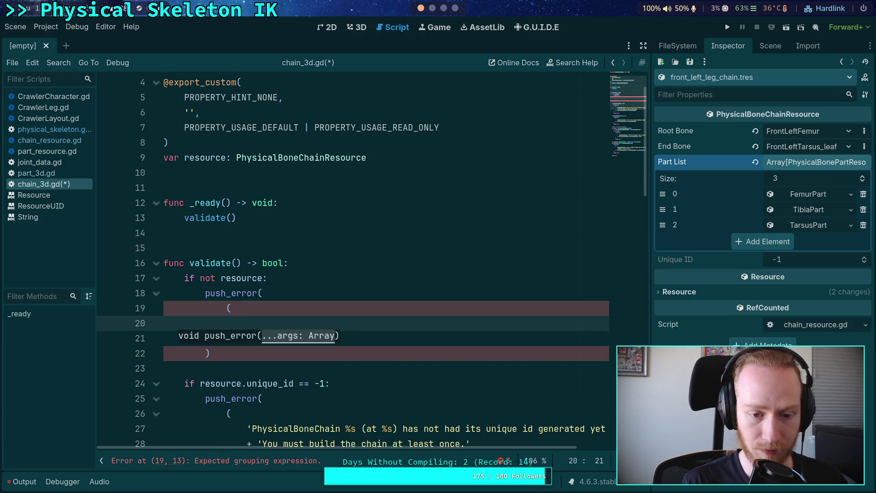
text(')
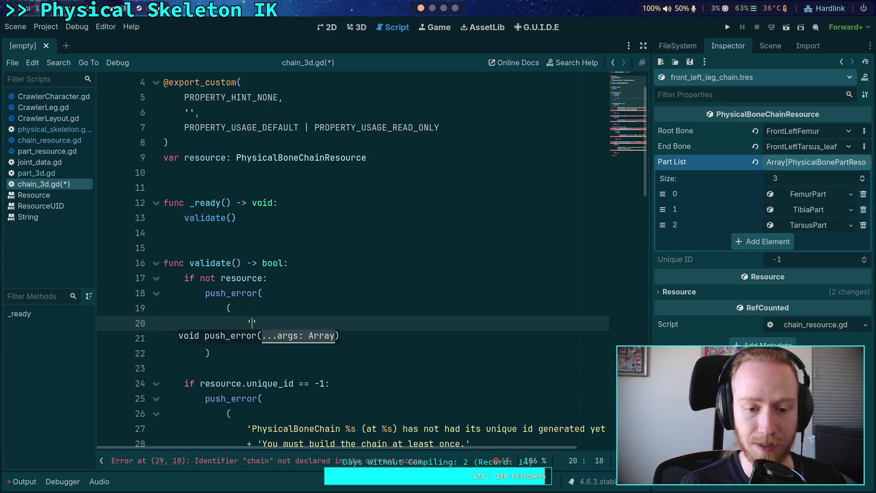
scroll(360, 250, down, 2)
Step: Write the first message line: 'PhysicalBoneChain3D %s does not have a resource assigned to it.'
text(Physic)
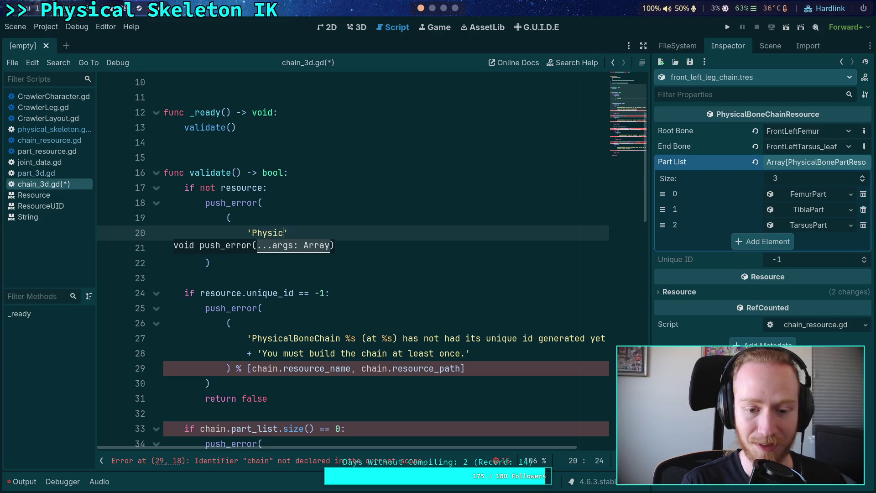
text(alBoneC)
text(hain3D )
text(%s)
text( (at )
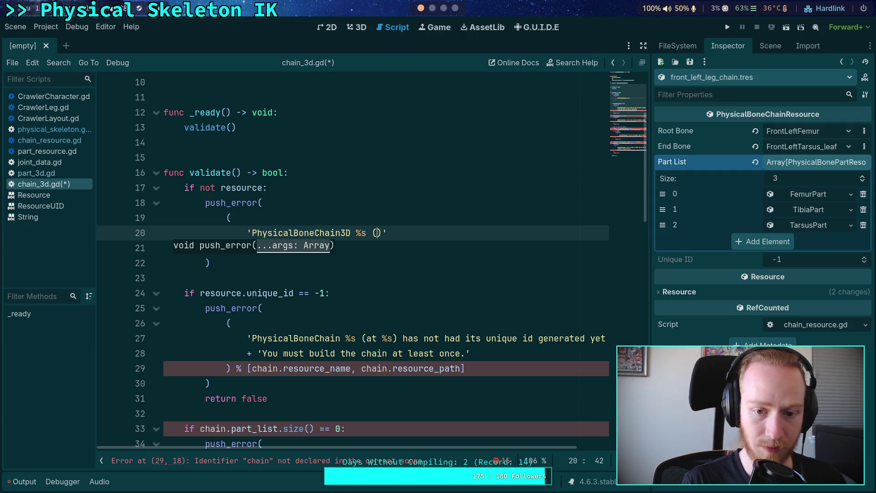
text(%s) has not)
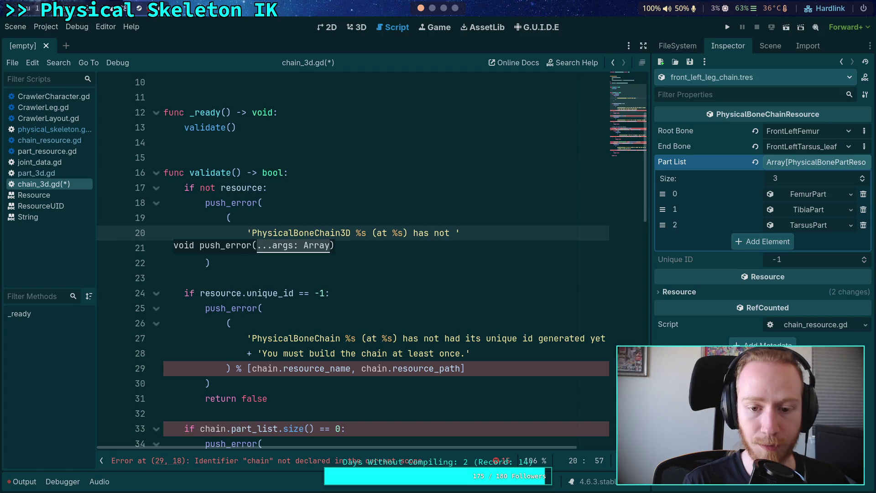
key(BackSpace)
key(BackSpace)
key(BackSpace)
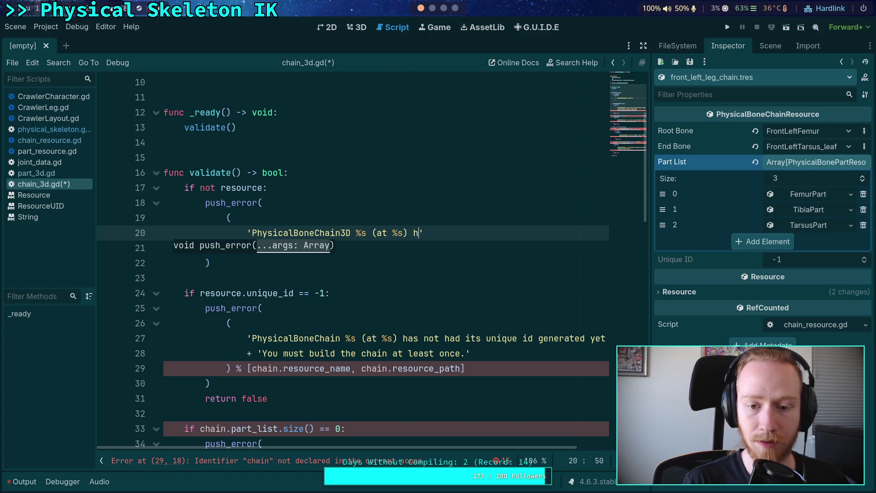
text(do)
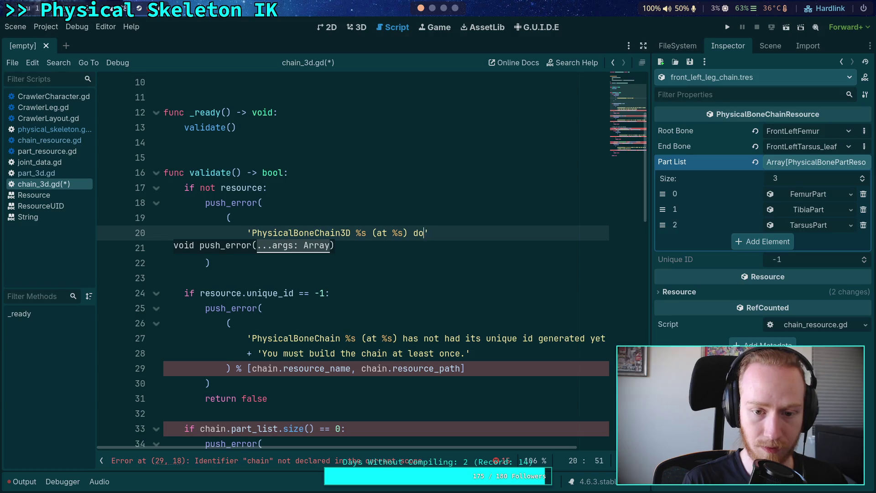
key(BackSpace)
key(BackSpace)
key(BackSpace)
text(does not have )
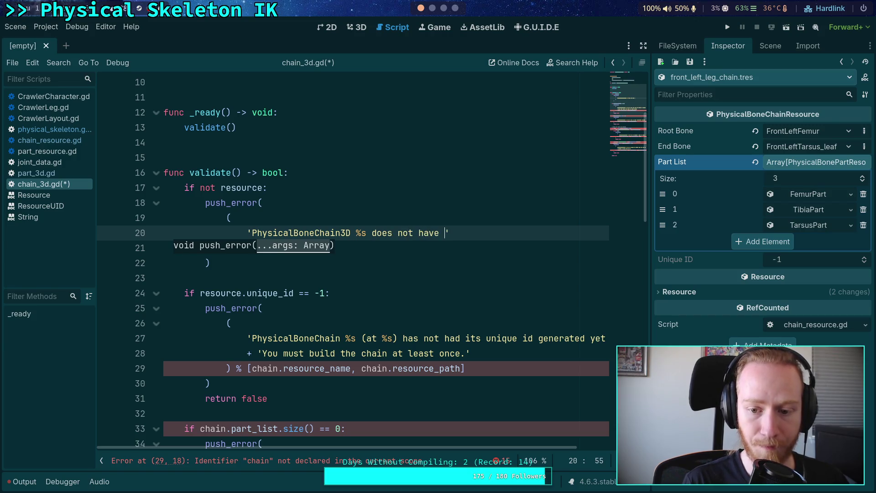
text(a resou)
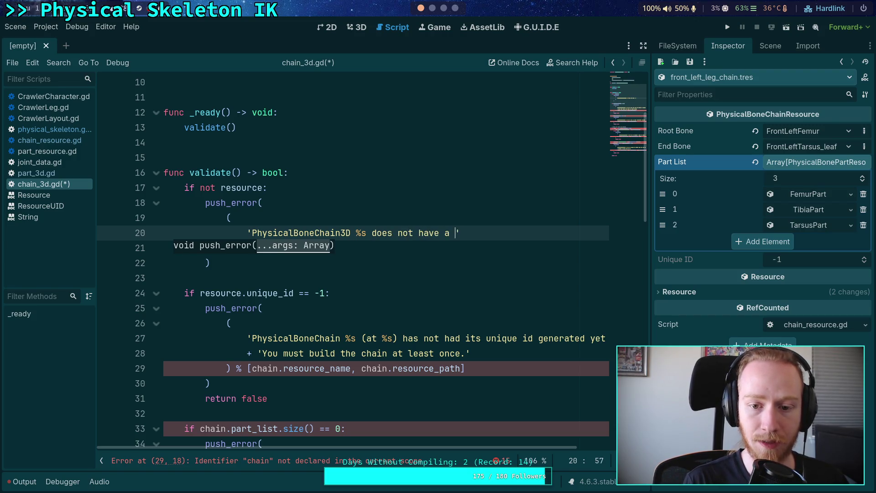
text(rce assign)
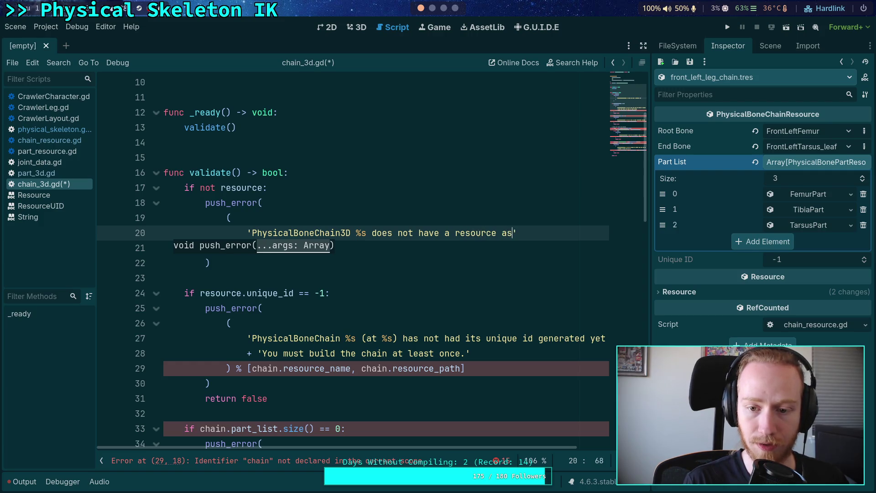
text(ed to it)
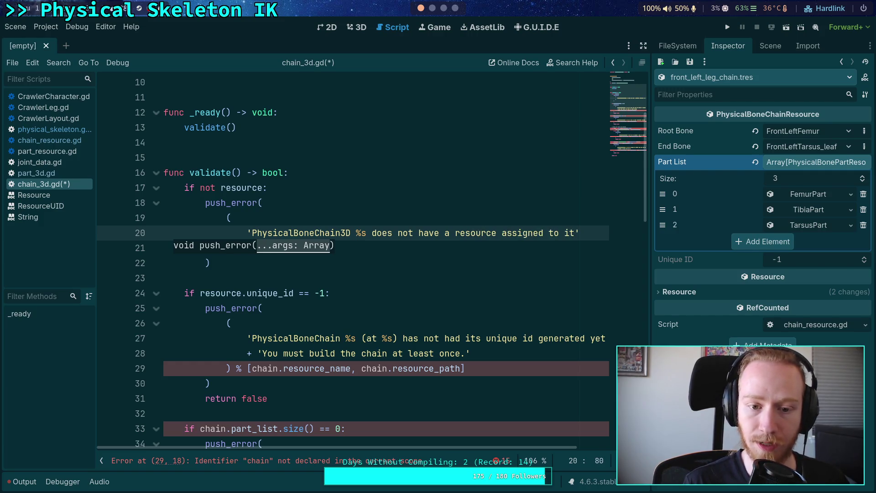
text(.)
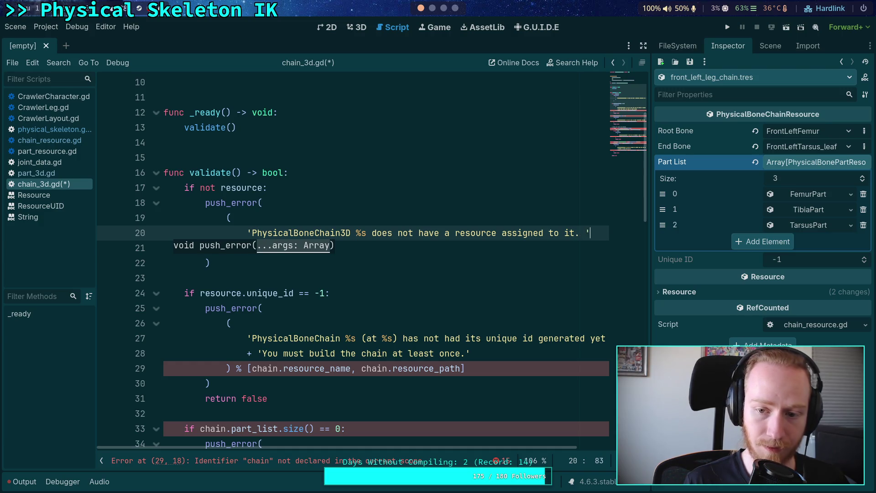
Step: Concatenate 'You must use the build method from a PhysicalSkeleton to create these nodes.' and append % after the parenthesis
key(Return)
text(+ 'You must build)
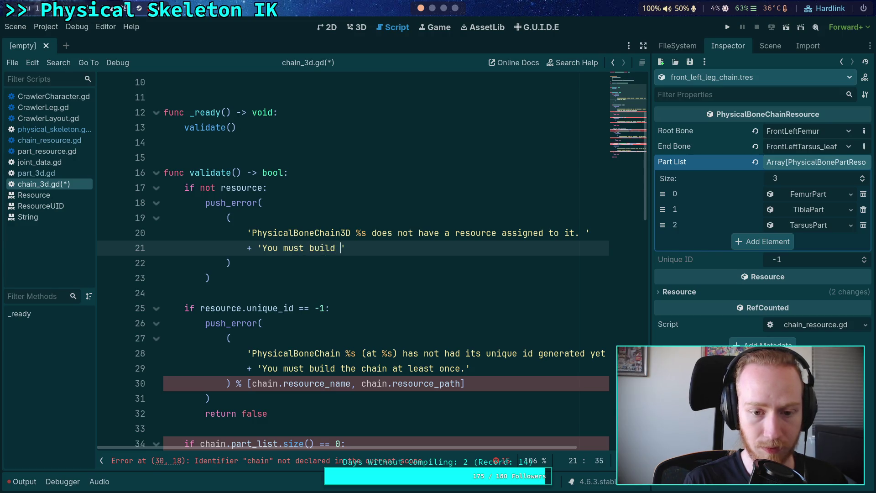
key(BackSpace)
key(BackSpace)
key(BackSpace)
text(se )
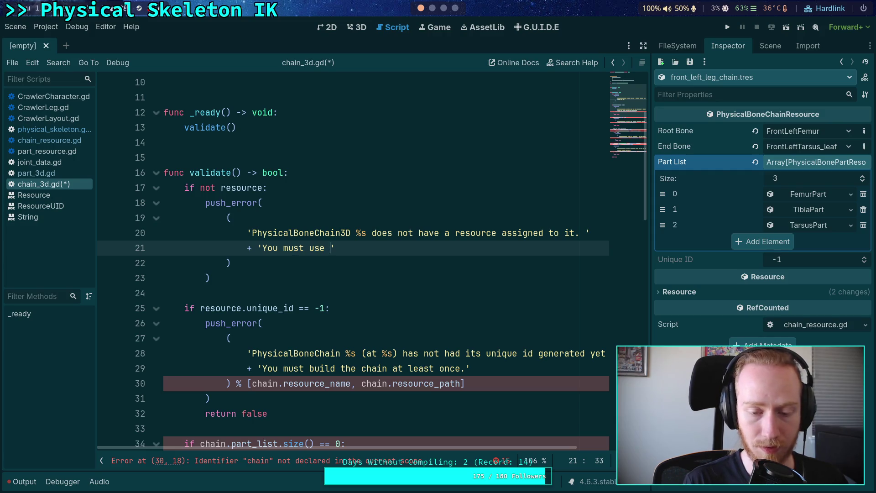
text(the build )
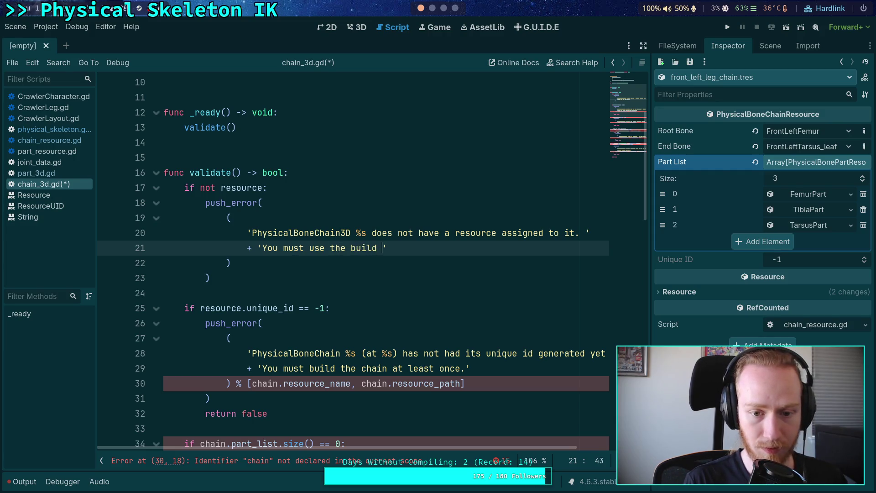
text(method )
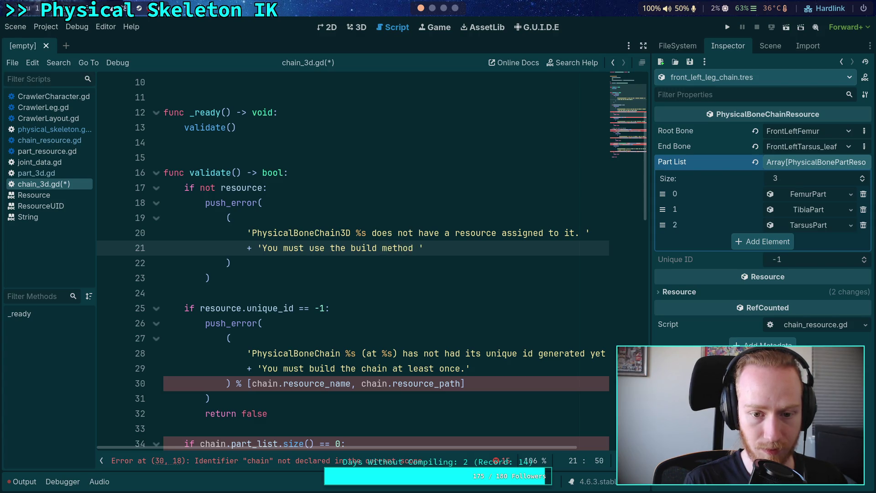
text(from )
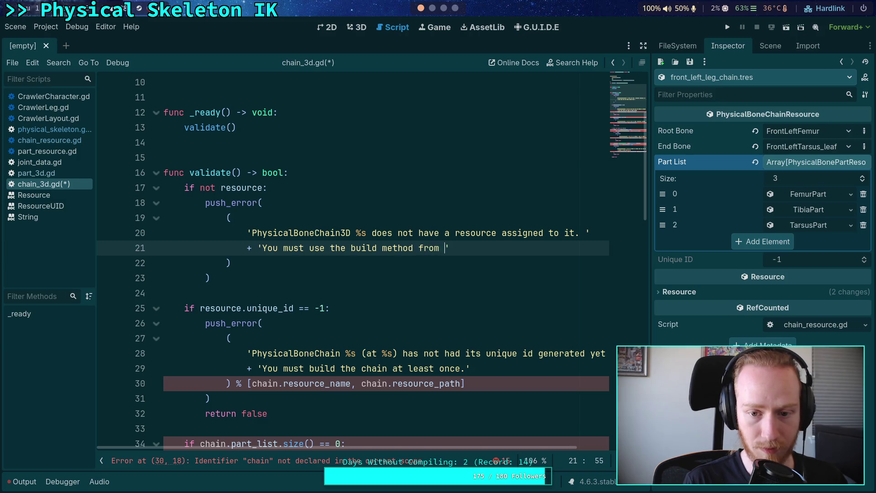
text(a PhysicalSi)
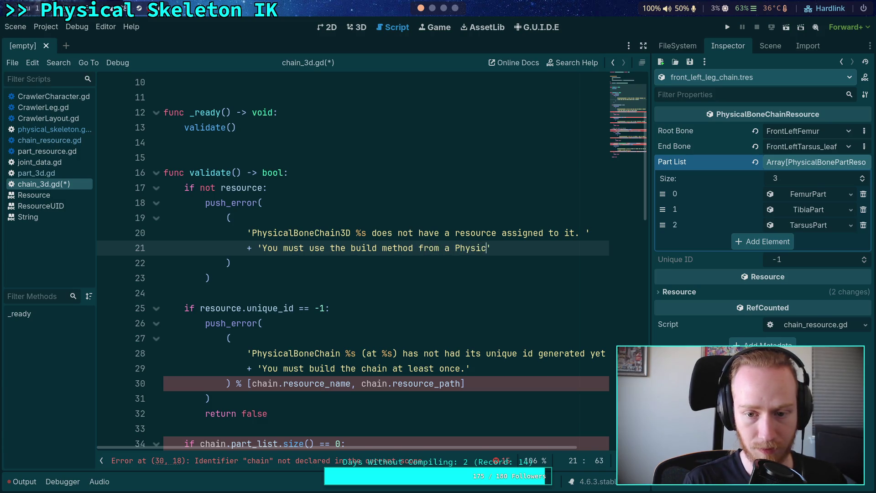
key(BackSpace)
text(keleton to)
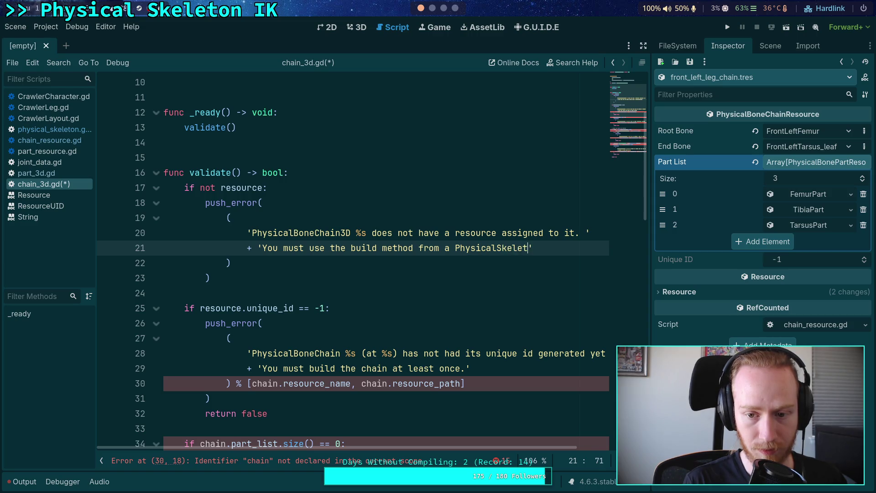
text( create)
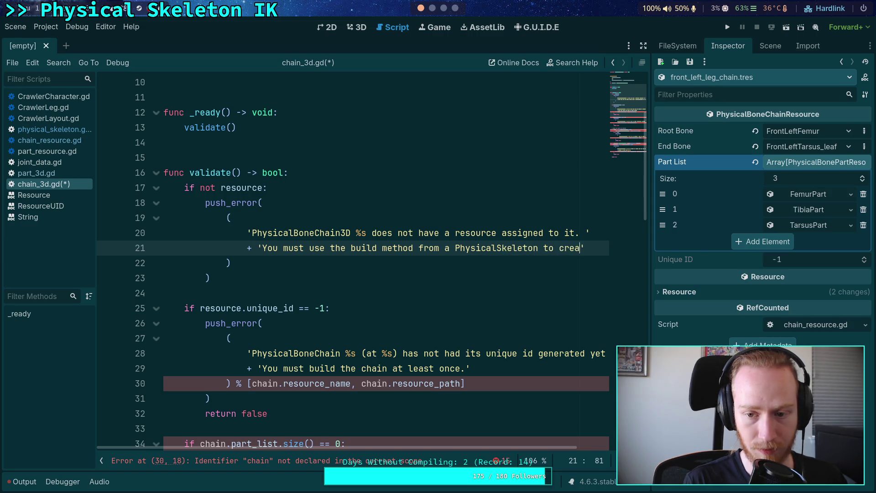
text( nodes)
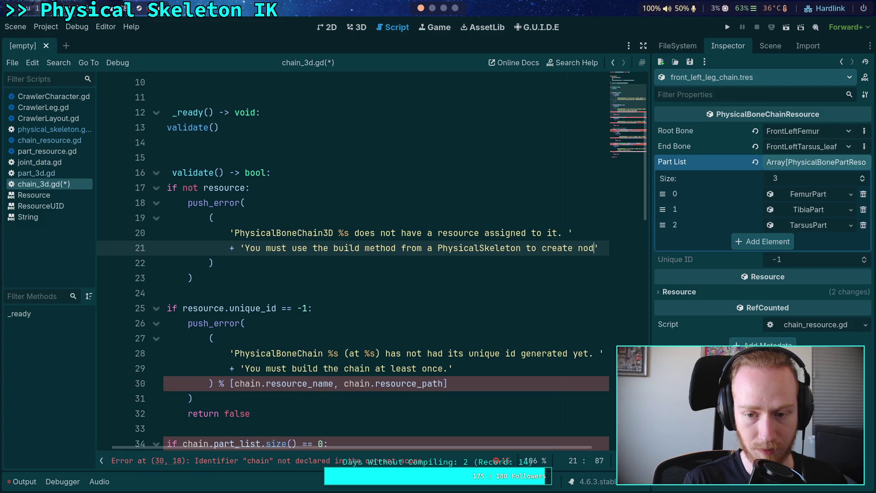
key(BackSpace)
key(BackSpace)
key(BackSpace)
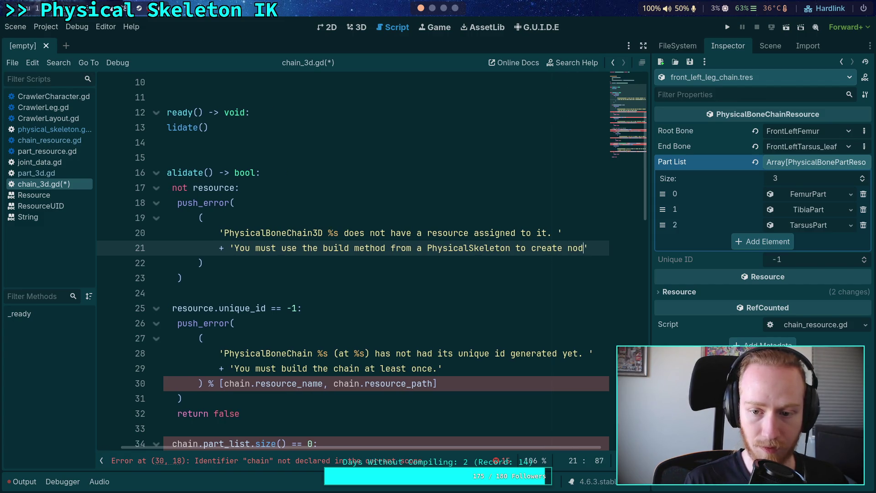
text(these nodes.)
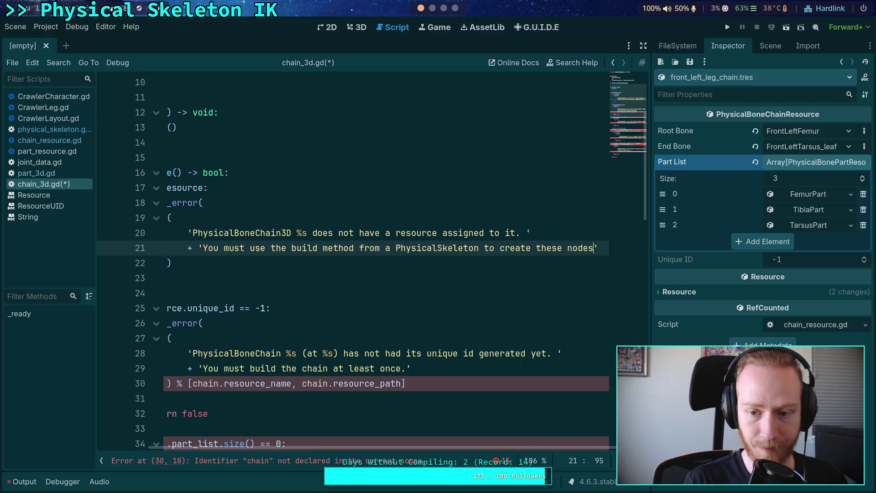
key(Down)
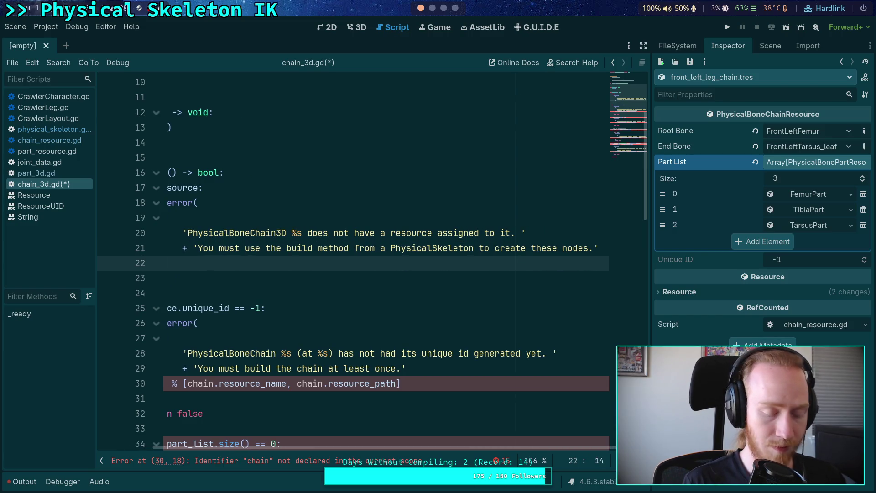
text(%)
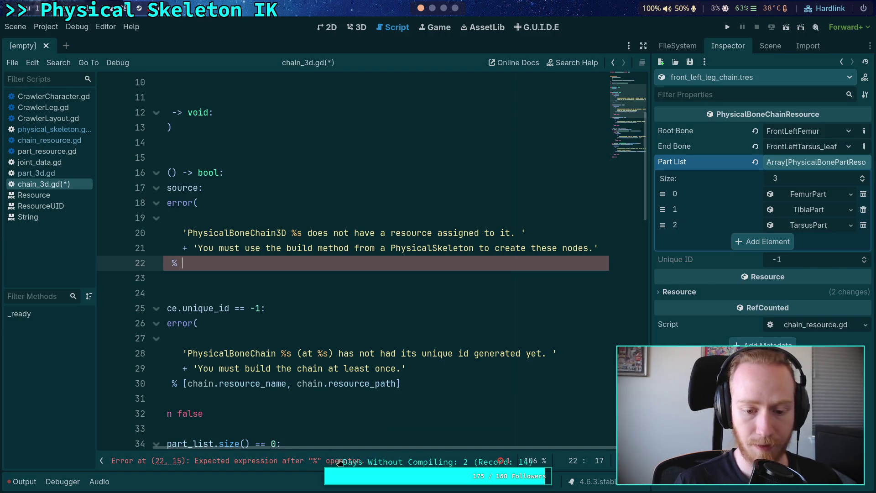
Step: Fill the missing-resource error's placeholder with get_path() and add a bare return below it
scroll(279, 284, left, 3)
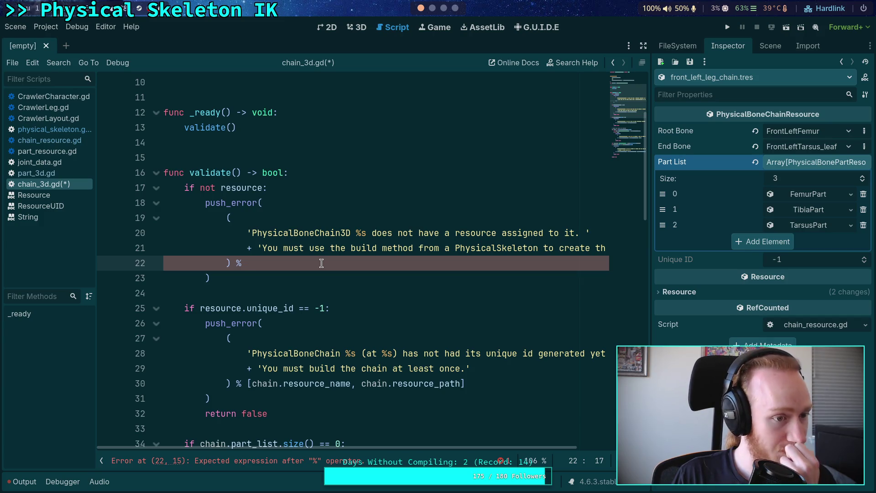
click(356, 29)
click(379, 29)
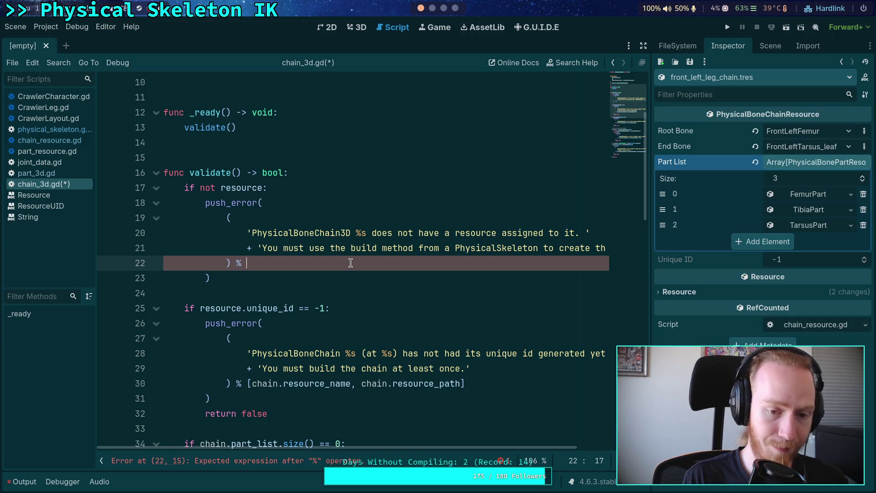
text(get_path)
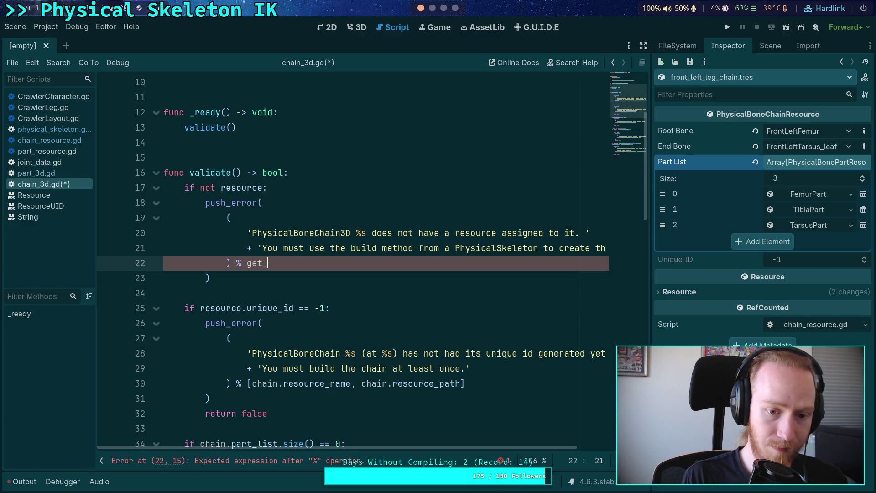
key(Return)
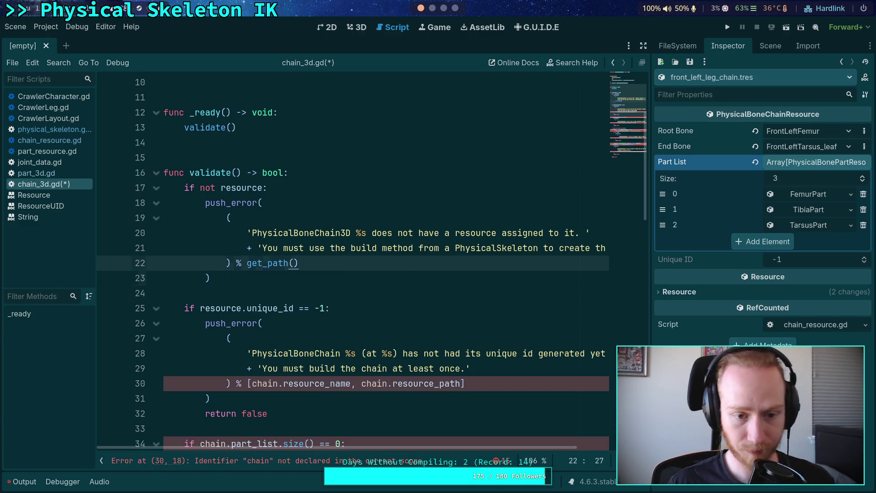
key(Down)
key(Return)
text(return)
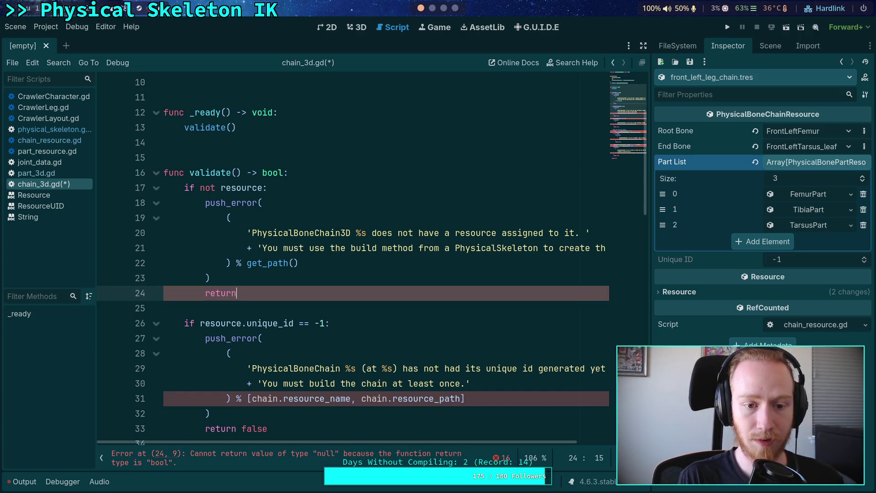
Step: Declare 'var is_valid: bool = false' below the resource variable
scroll(320, 228, up, 2)
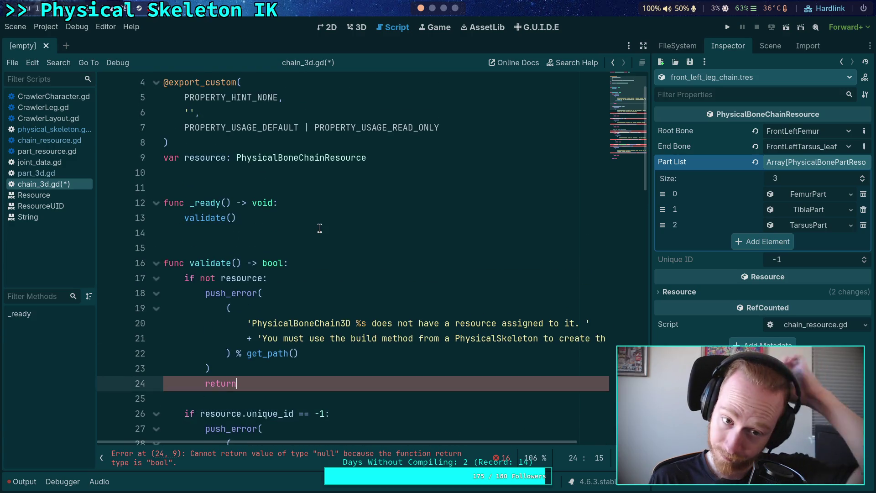
scroll(346, 228, up, 1)
click(420, 213)
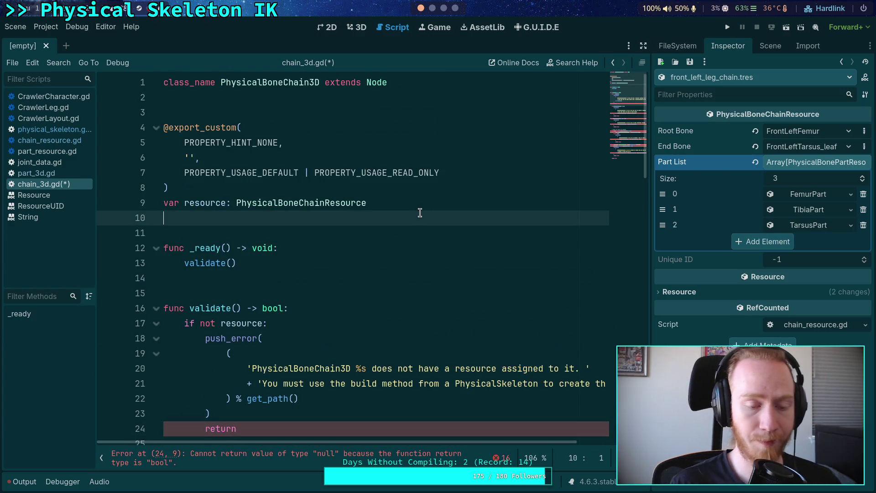
key(Return)
key(Return)
key(Return)
key(Up)
text(vi)
key(BackSpace)
key(BackSpace)
text(ar is_valid: bool = false)
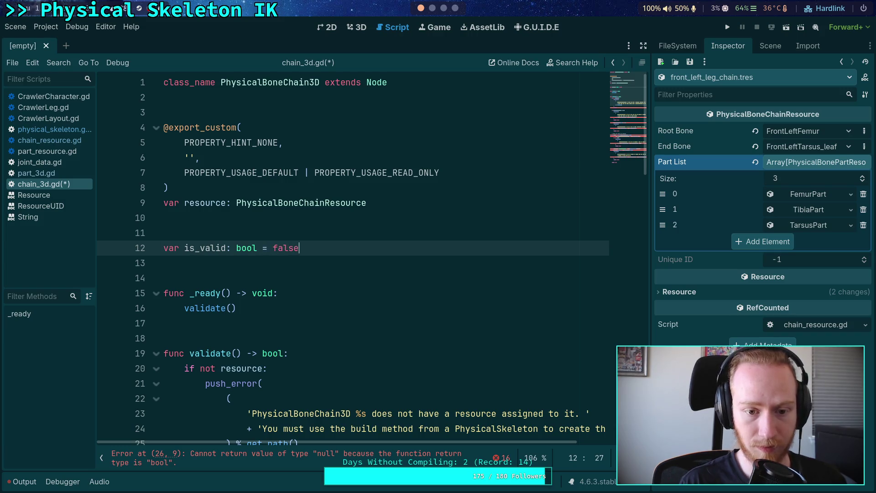
Step: Assign validate()'s result to is_valid in _ready and make the missing-resource check return false
click(182, 308)
text(is_valid )
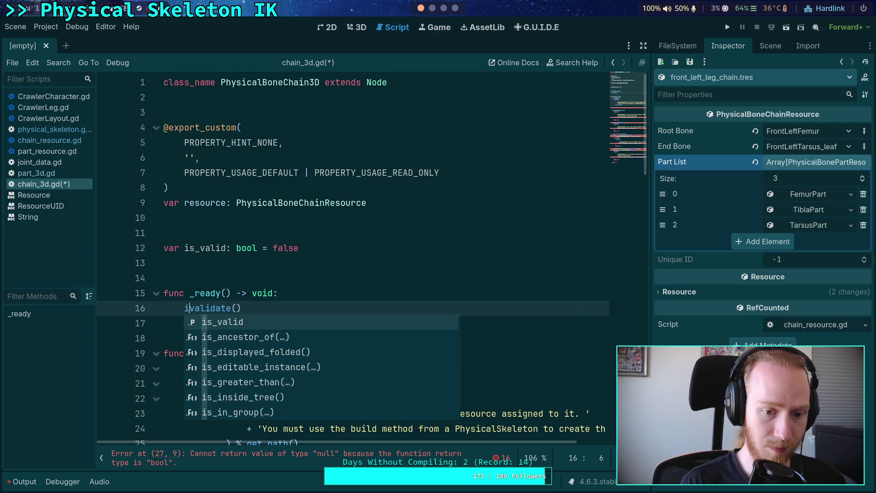
text(=)
scroll(242, 327, down, 3)
click(299, 336)
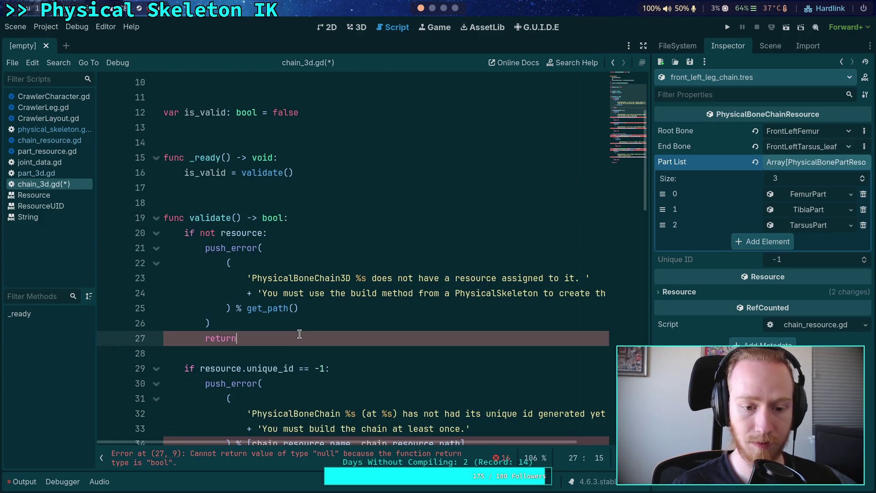
text(false)
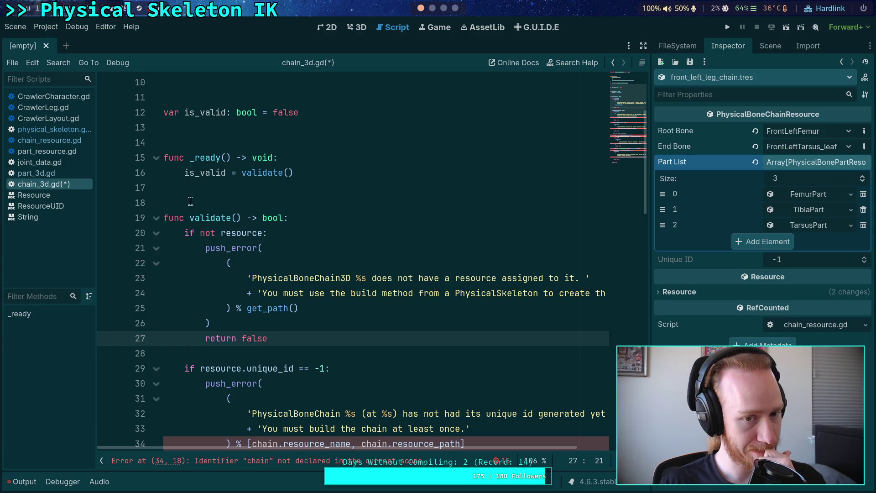
drag(184, 173, 243, 173)
Step: Remove the is_valid assignment from _ready and change validate()'s return type to void
key(BackSpace)
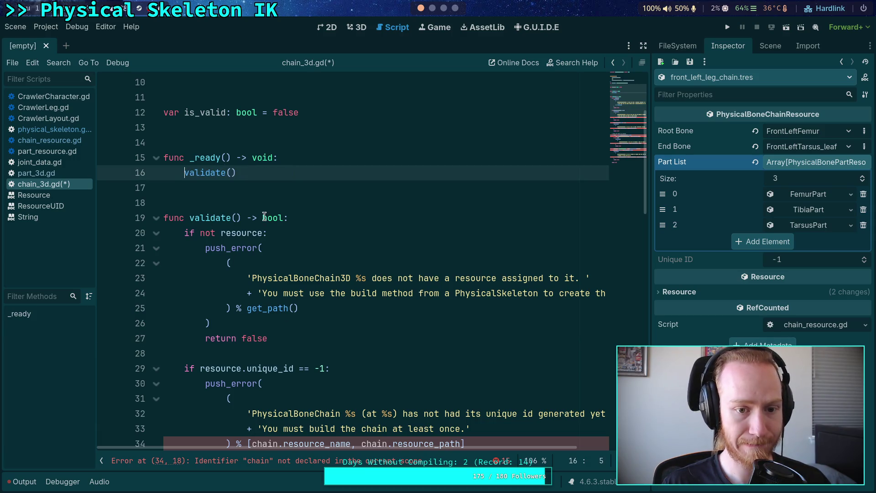
double_click(277, 218)
text(void)
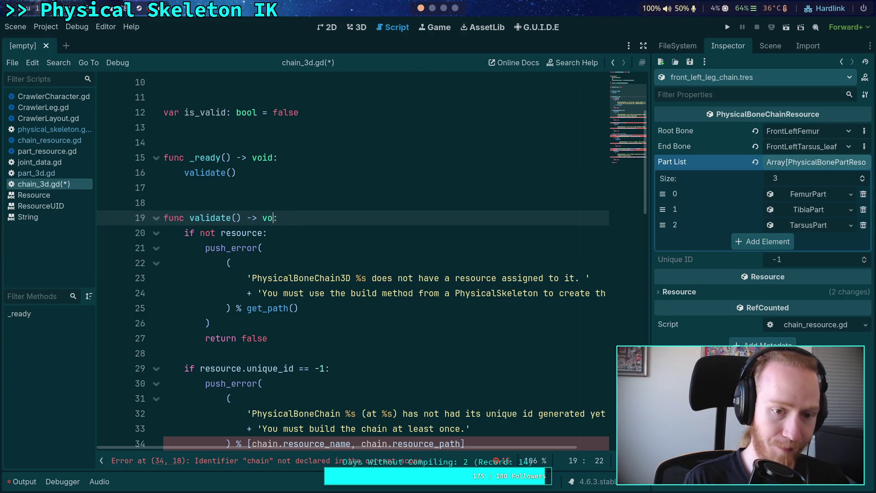
click(270, 208)
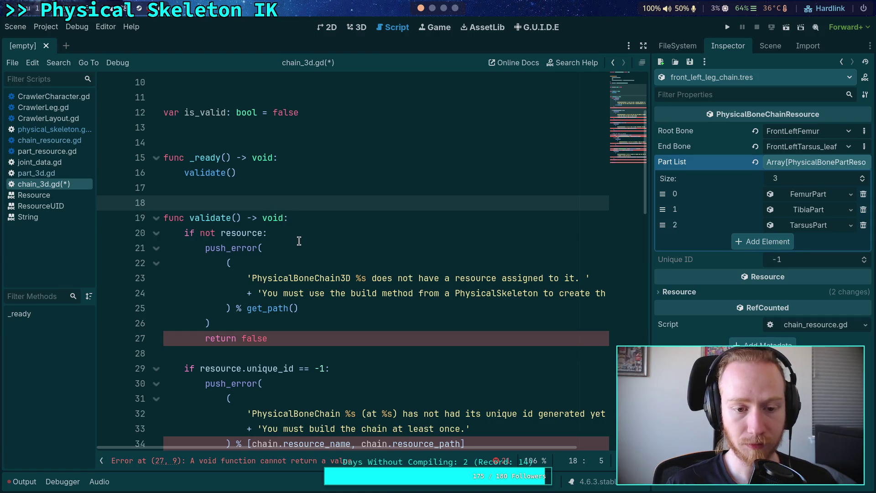
Step: Make the missing-resource check end in a bare return instead of return false
click(272, 322)
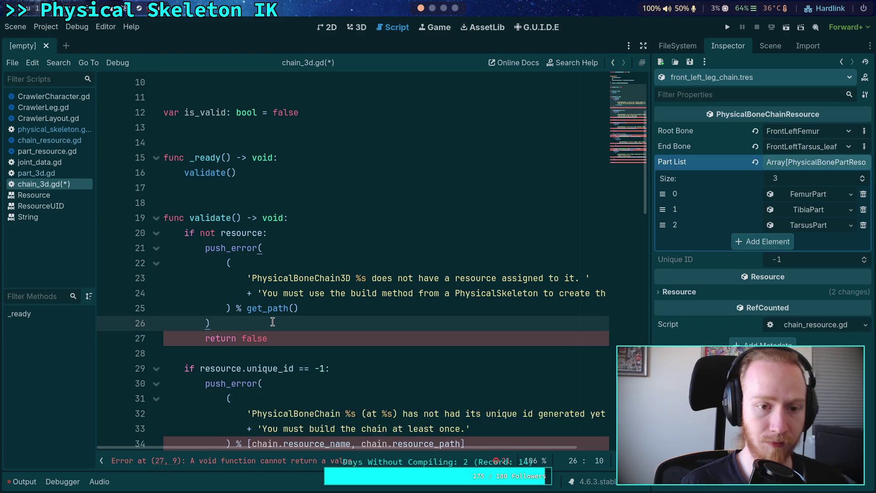
key(Return)
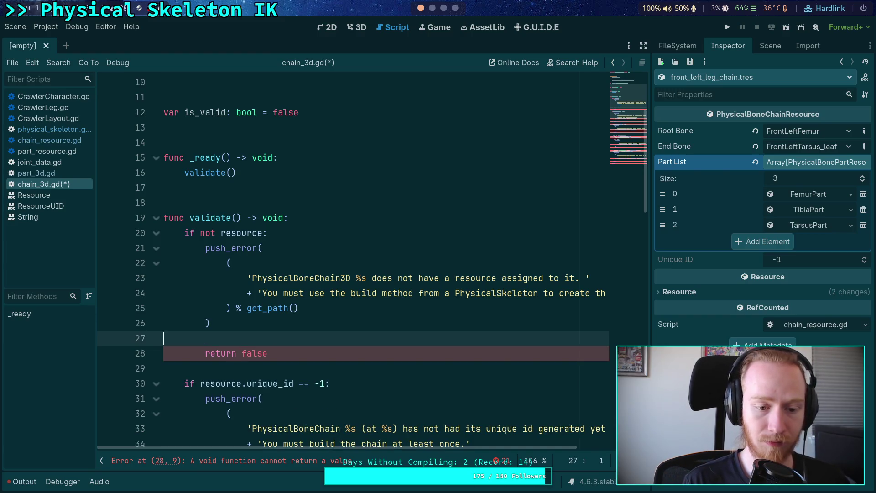
key(Delete)
key(End)
key(ctrl+shift+Left)
key(BackSpace)
key(BackSpace)
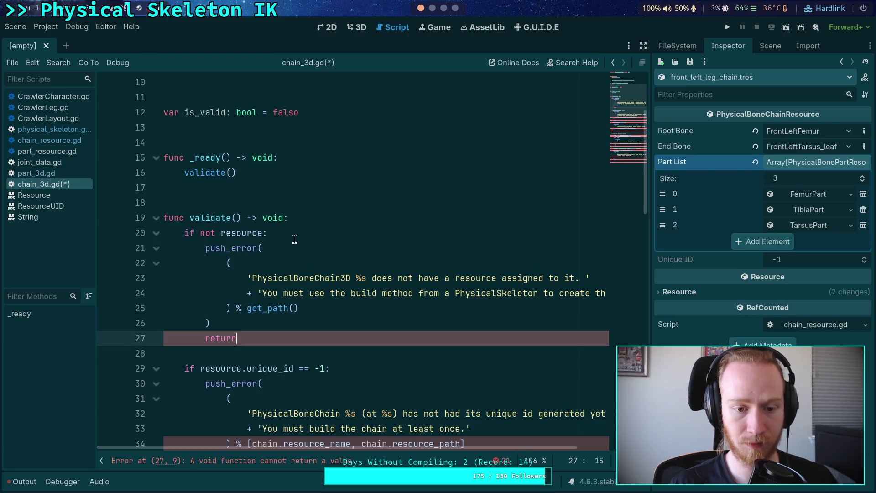
Step: Reset is_valid to false at the top of validate() and save chain_3d.gd
click(322, 217)
key(Return)
text(is_v)
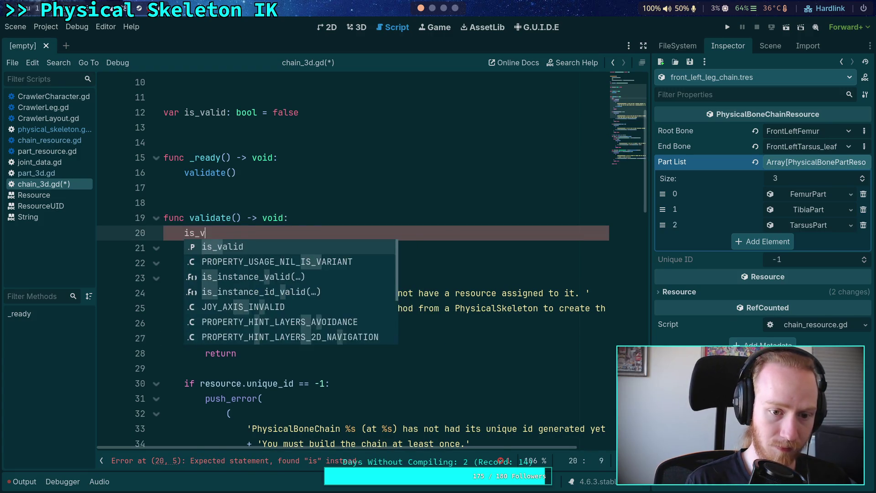
text(alid = false)
key(Return)
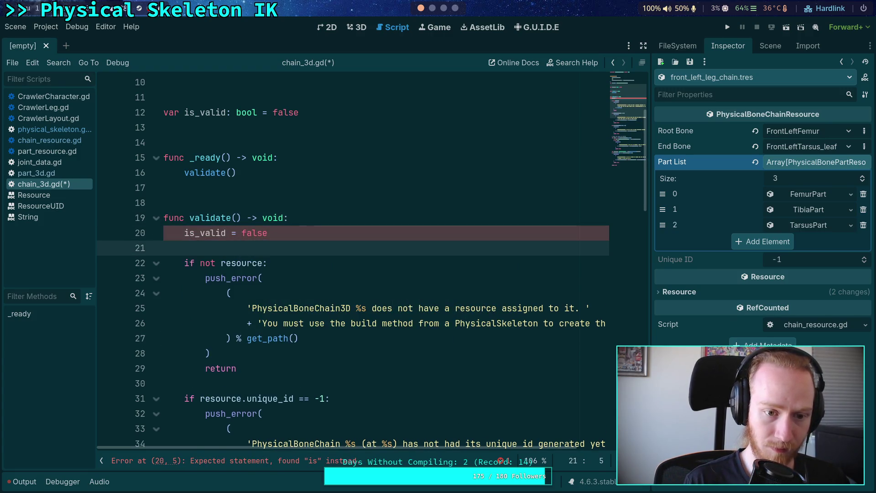
key(ctrl+s)
Step: Scroll to the unique-id check and select the false after its return
scroll(323, 321, down, 2)
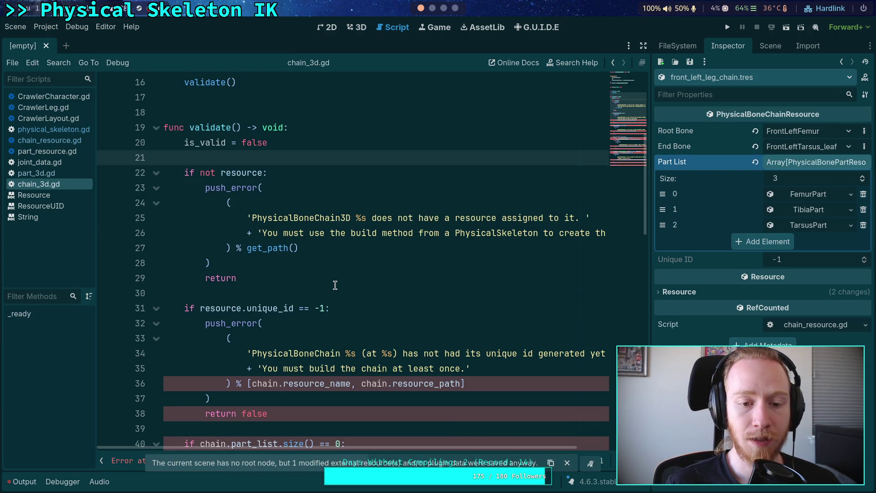
scroll(334, 283, down, 1)
click(283, 368)
shift+click(237, 368)
Step: Make the unique-id check's return bare and give the code full width with the script list collapsed
key(BackSpace)
click(643, 46)
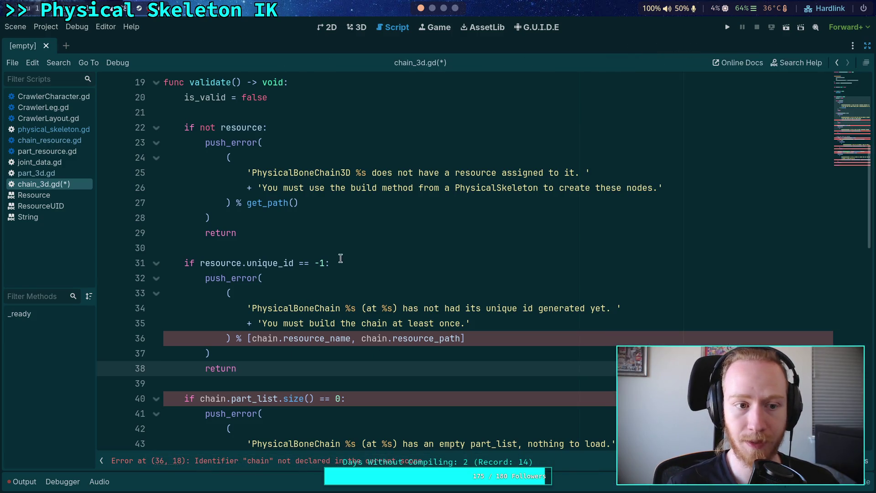
click(101, 462)
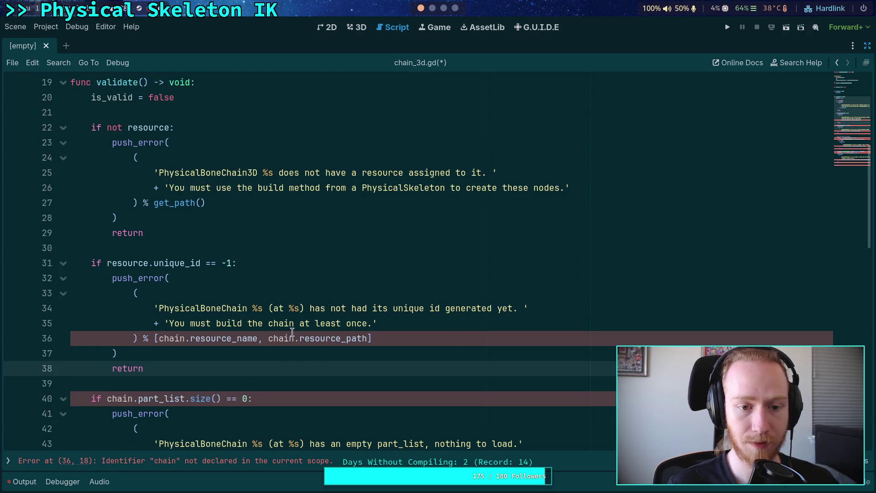
Step: Reword the unique-id error to name the PhysicalBoneChain3D internal resource and the PhysicalSkeleton build method
click(247, 309)
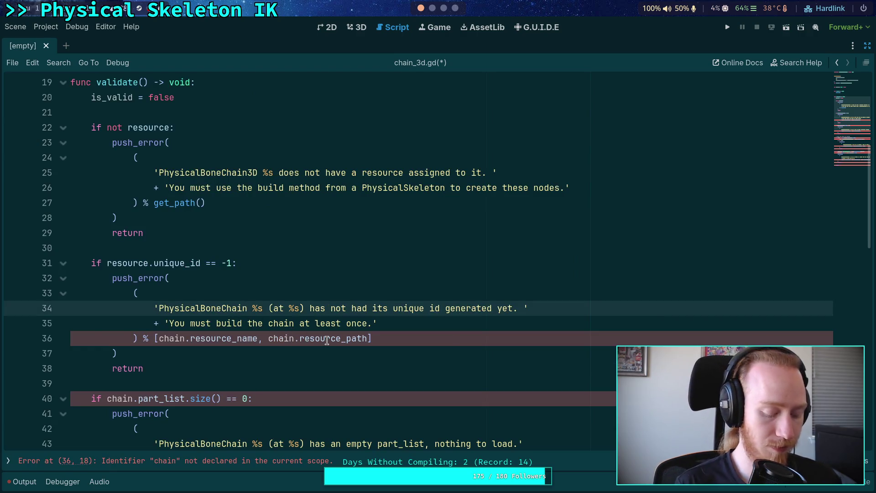
text(3D)
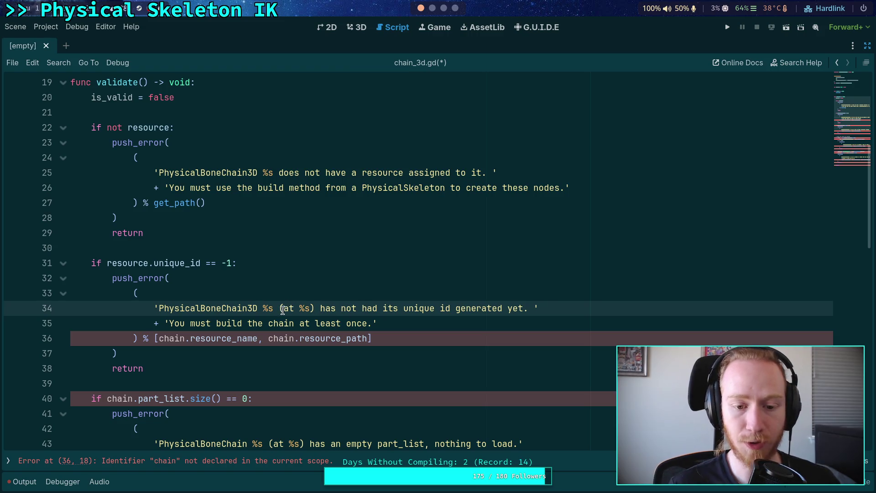
drag(279, 309, 320, 309)
key(BackSpace)
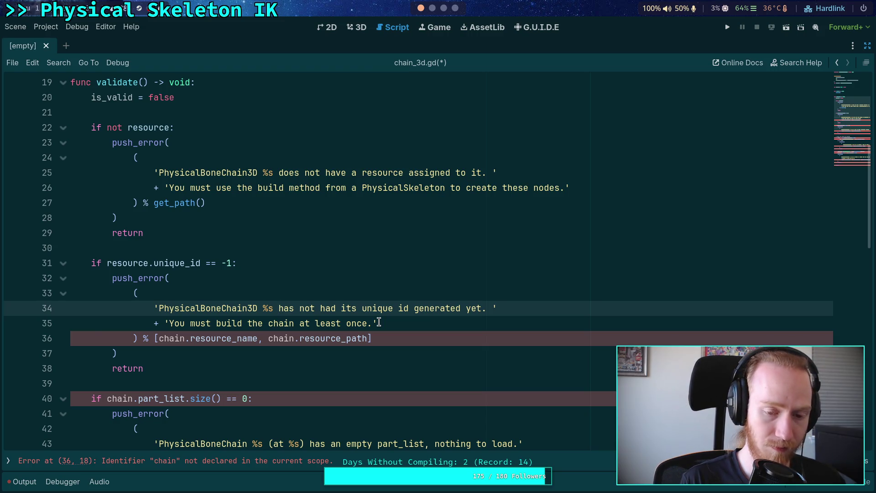
text(internal resource)
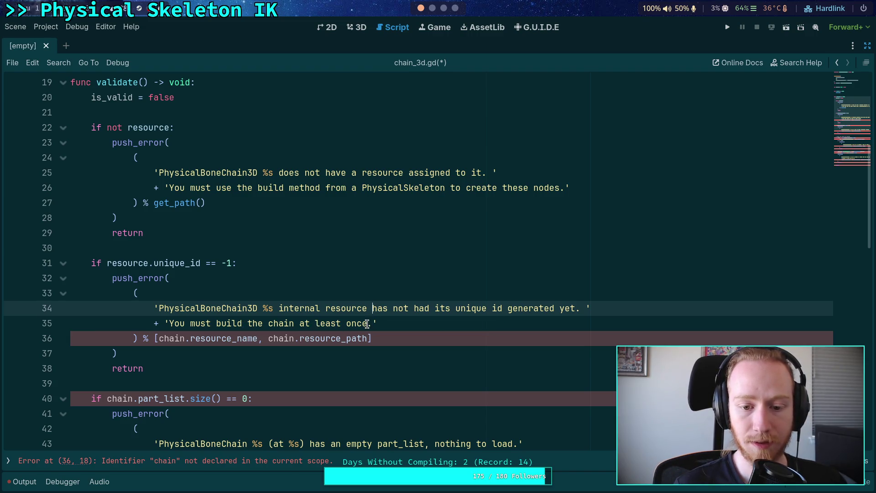
mouse_move(367, 324)
mouse_down()
mouse_move(174, 324)
mouse_move(216, 324)
mouse_up()
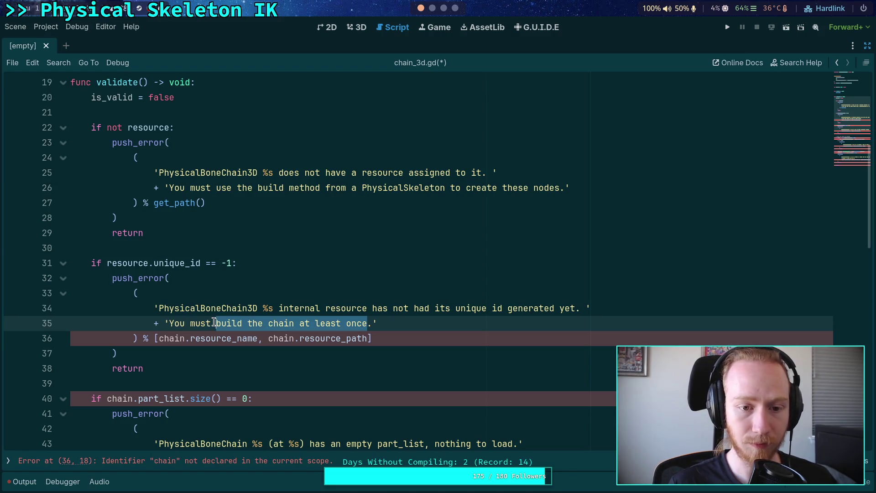
text(use t)
text(he build method )
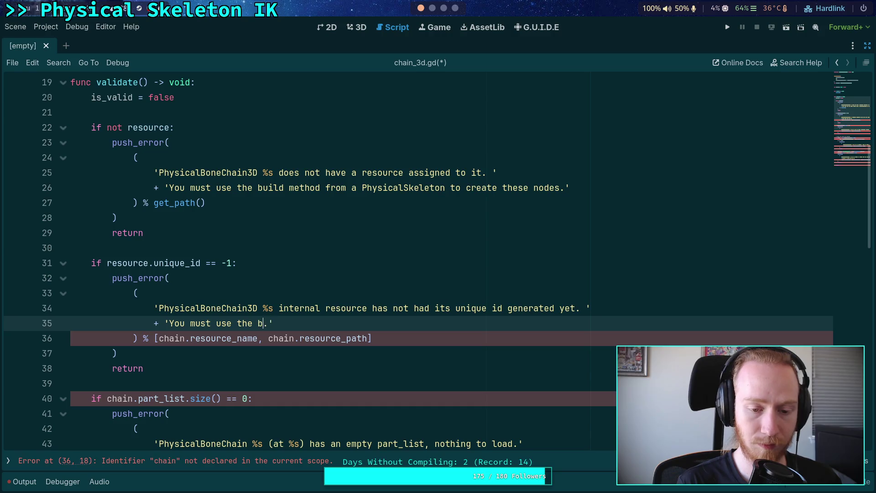
text(from a )
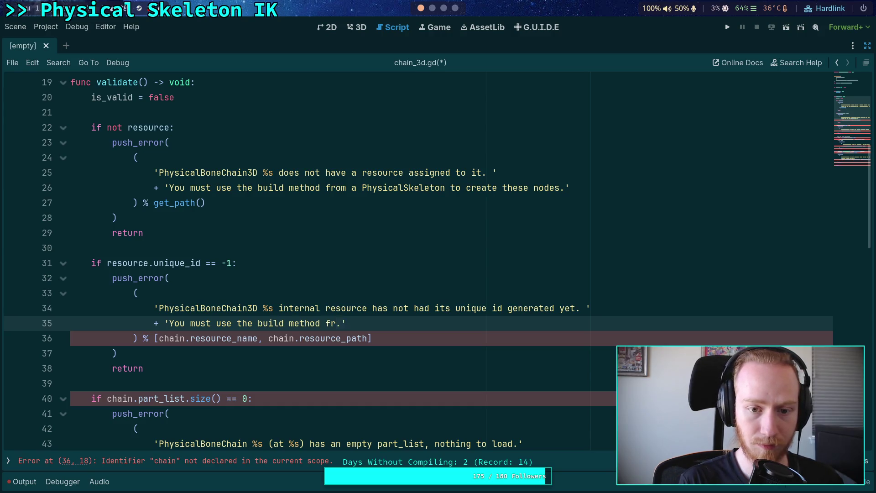
text(Physic)
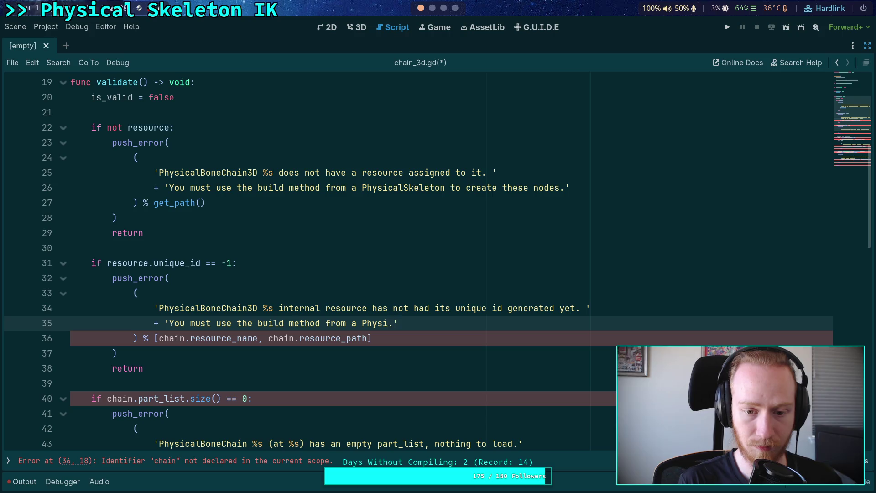
text(alSkeleton )
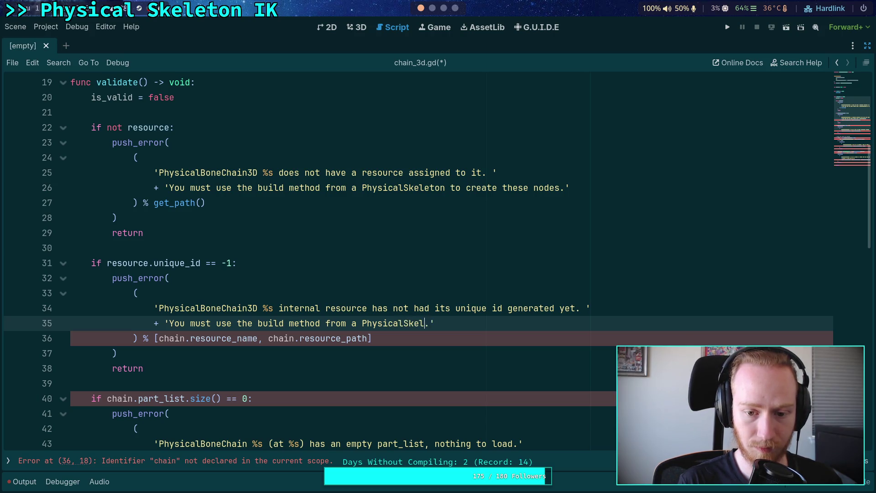
text(to creat)
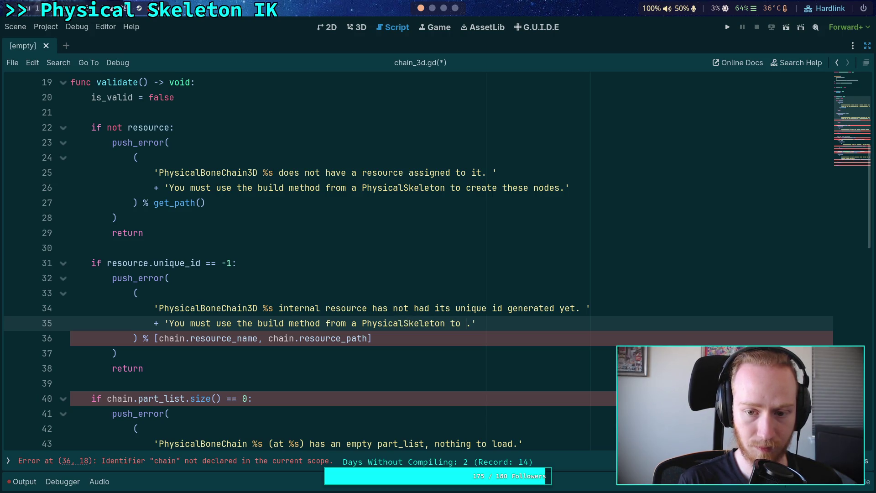
text(e these nodes)
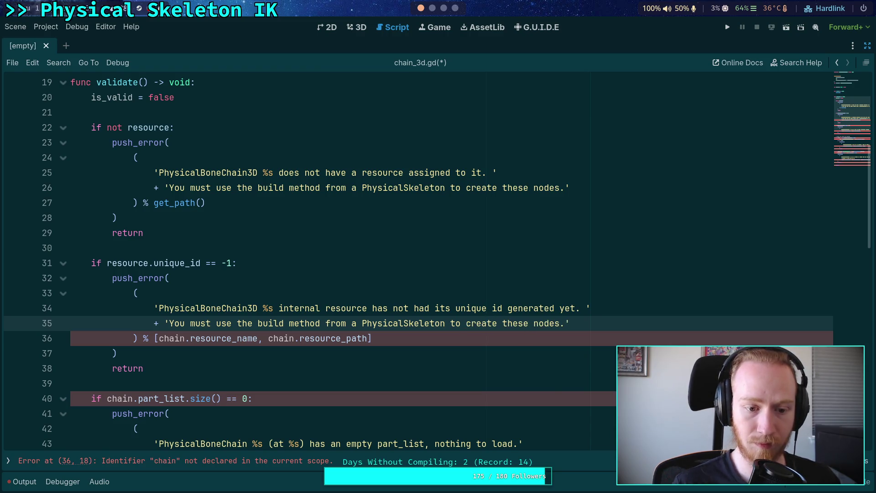
drag(159, 338, 369, 338)
Step: Add an '(at %s)' placeholder after 'internal resource' in the unique-id error
click(395, 338)
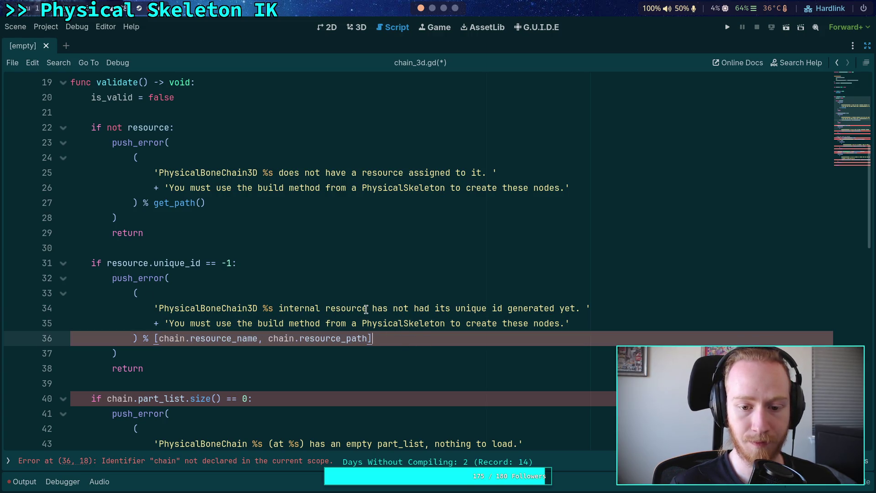
click(365, 308)
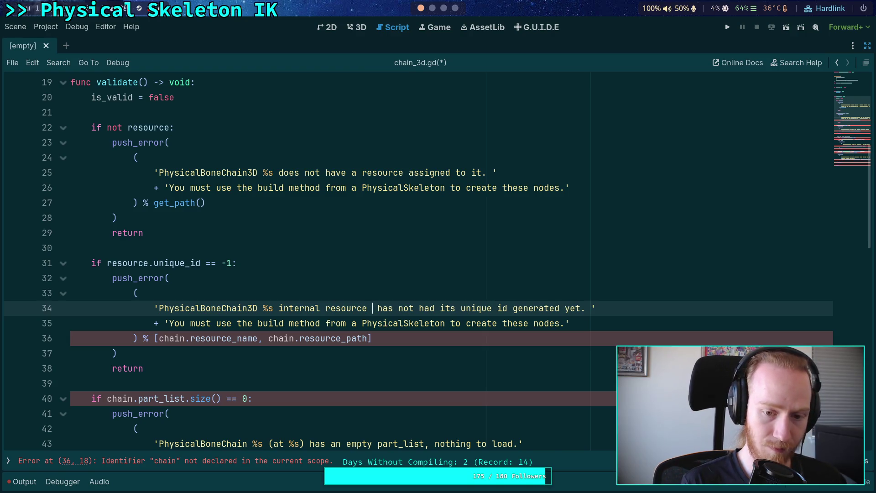
text((at )
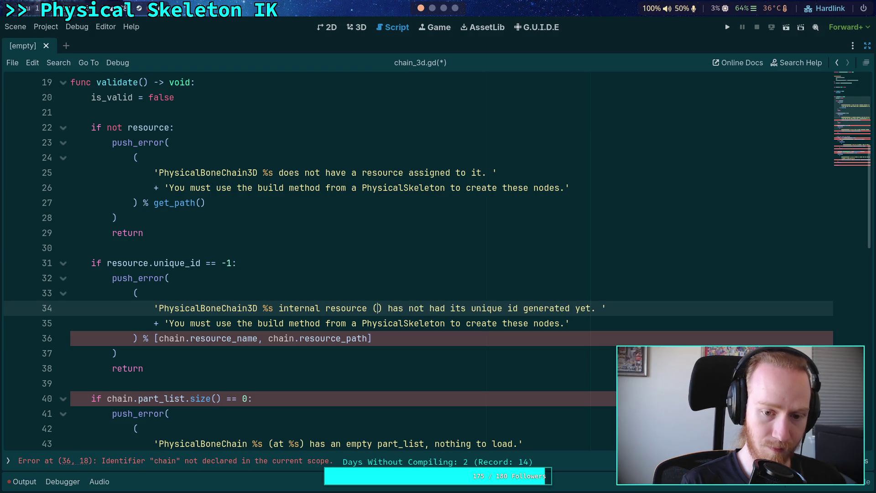
text($)
key(BackSpace)
text(%s)
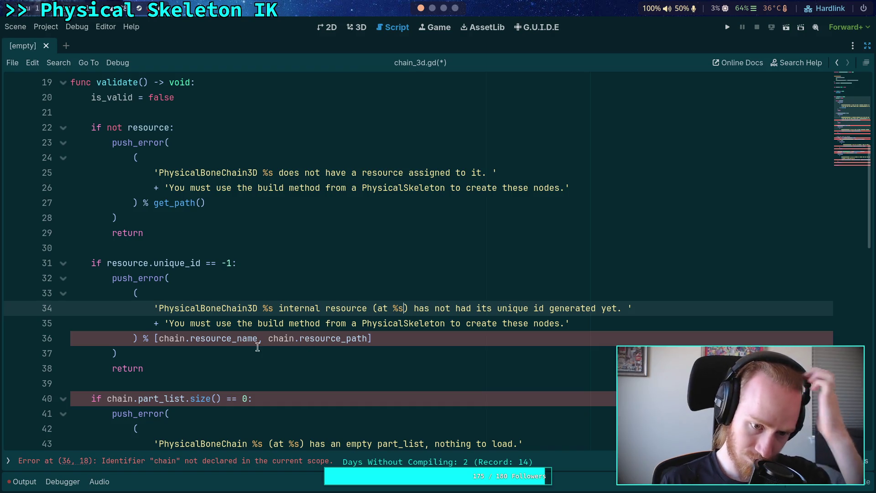
Step: Replace the format arguments with [get_path(), resource.resource_path] and save chain_3d.gd
drag(154, 338, 369, 339)
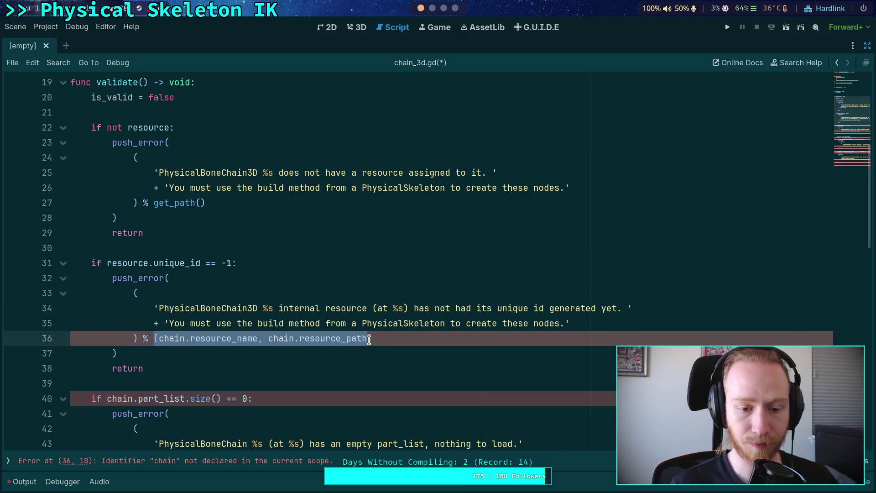
key(BackSpace)
text(0)
key(BackSpace)
text([get_path)
key(Return)
text(, resource.r)
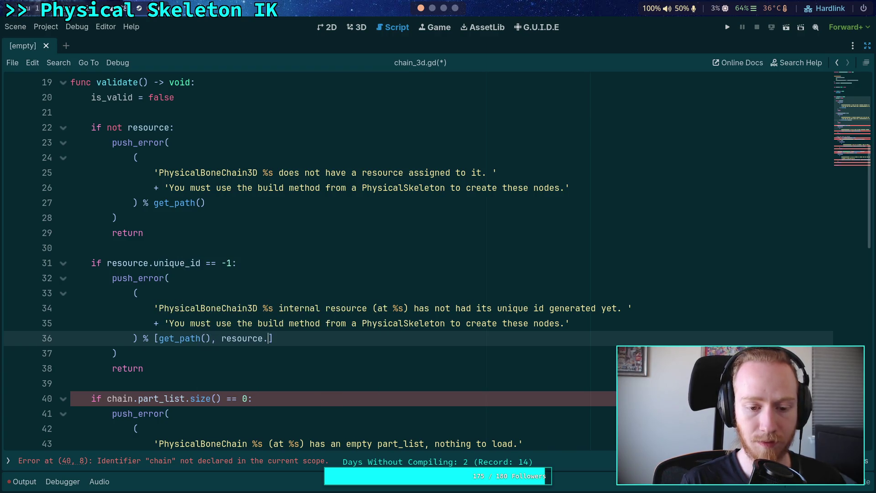
text(es)
key(Down)
key(Down)
key(Down)
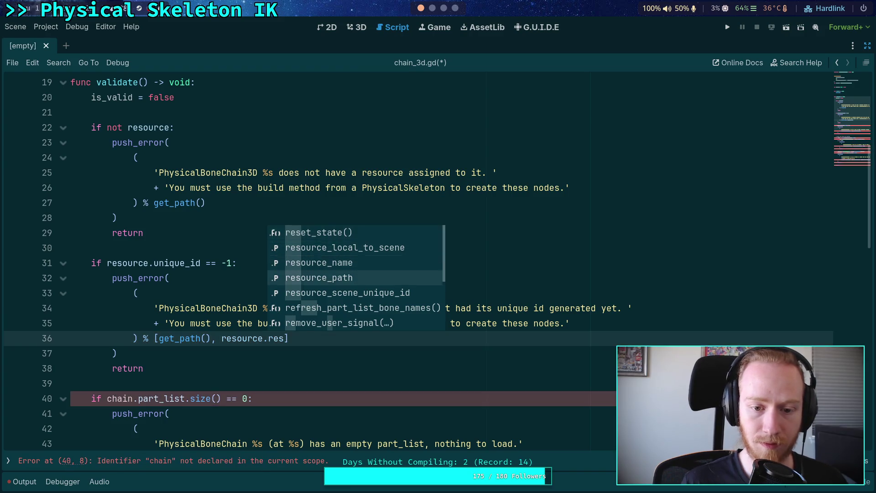
key(Return)
key(ctrl+s)
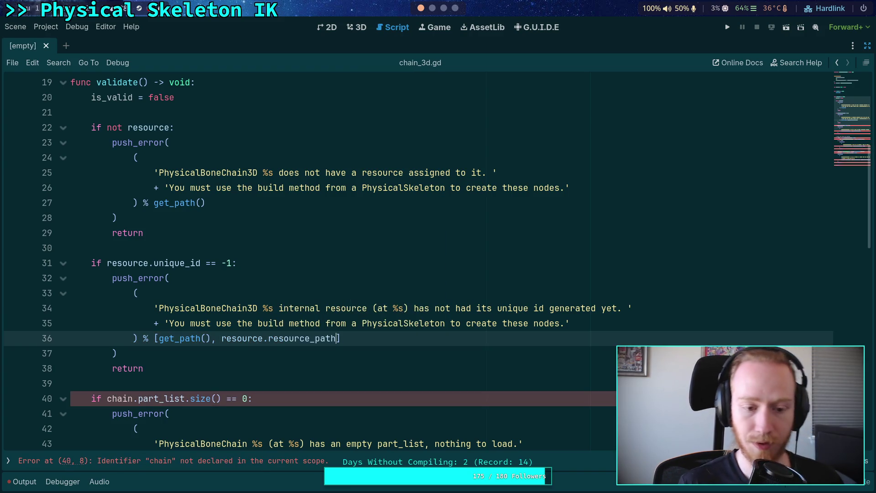
Step: Replace the undeclared chain with resource in the part_list check on line 40
scroll(232, 378, down, 1)
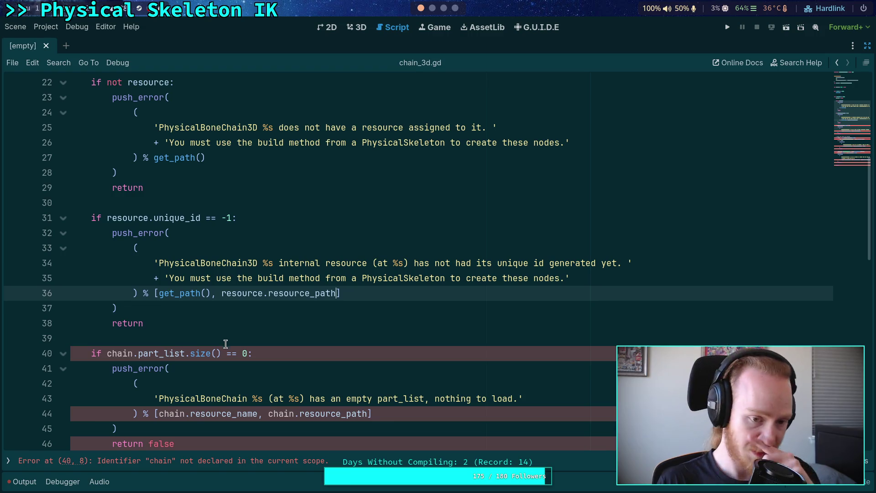
double_click(105, 354)
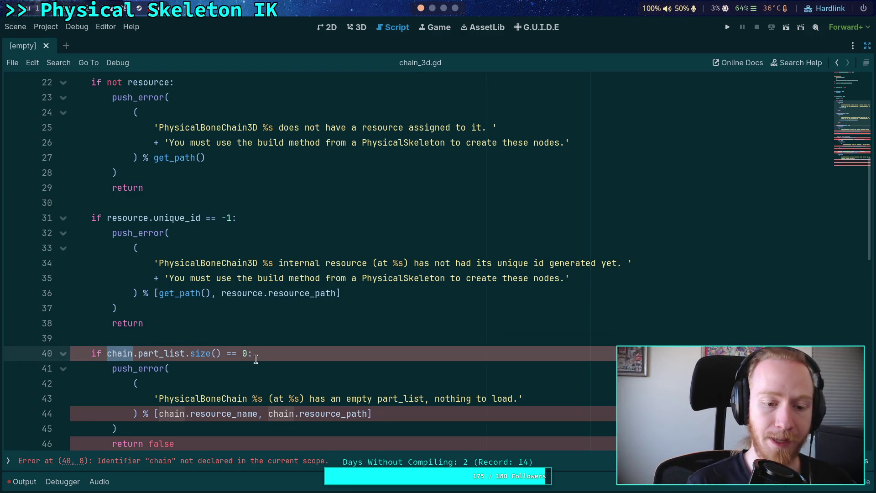
text(resource)
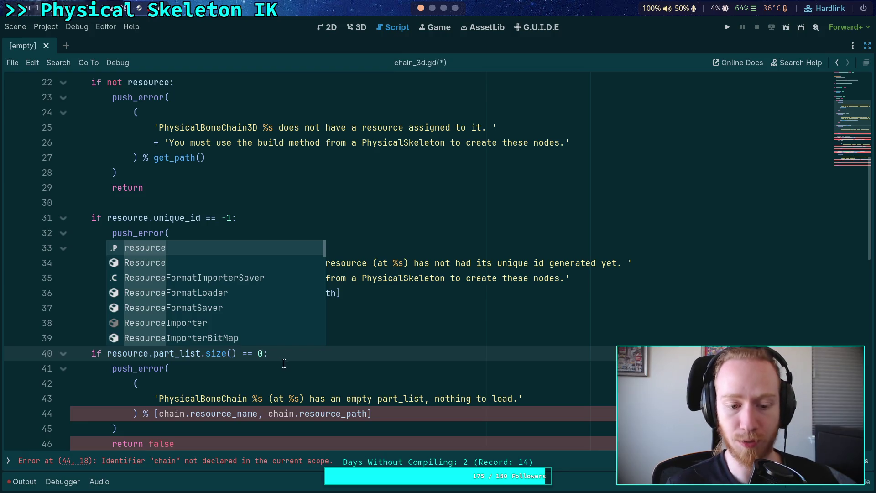
click(285, 363)
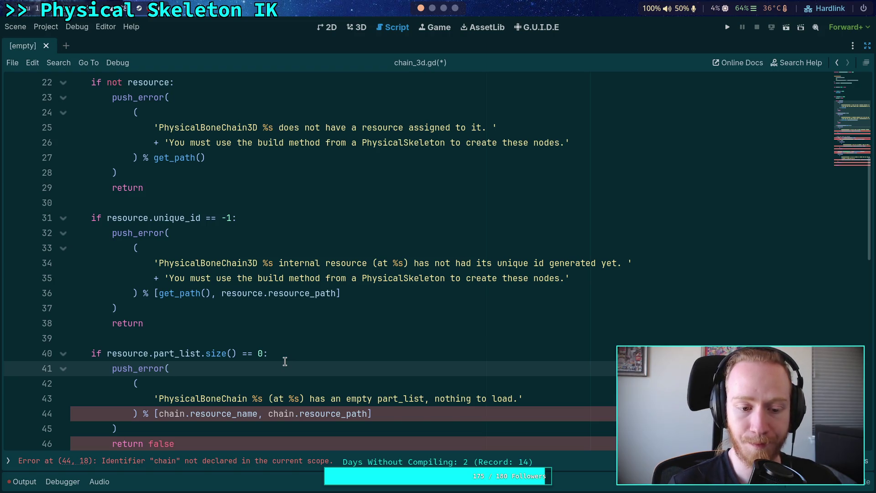
scroll(284, 361, down, 1)
Step: In the empty-list error, write PhysicalBoneChain3D, drop '(at %s)' and change part_list to 'part list'
click(246, 351)
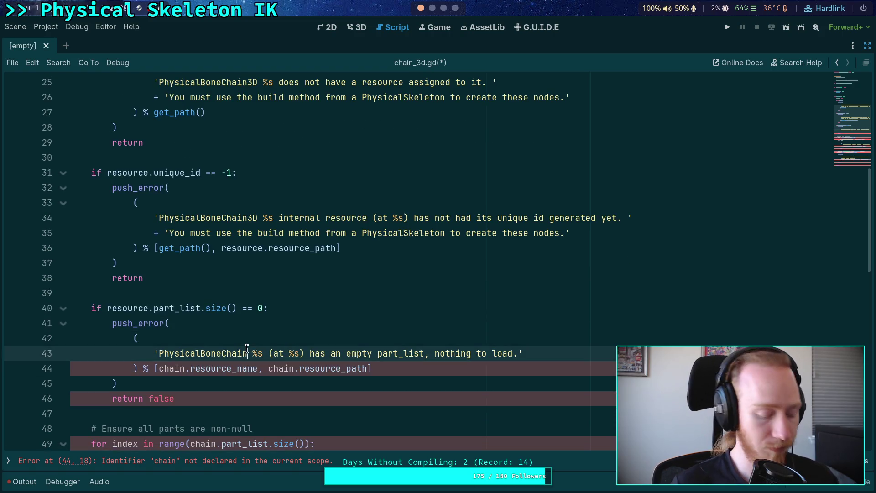
text(3D)
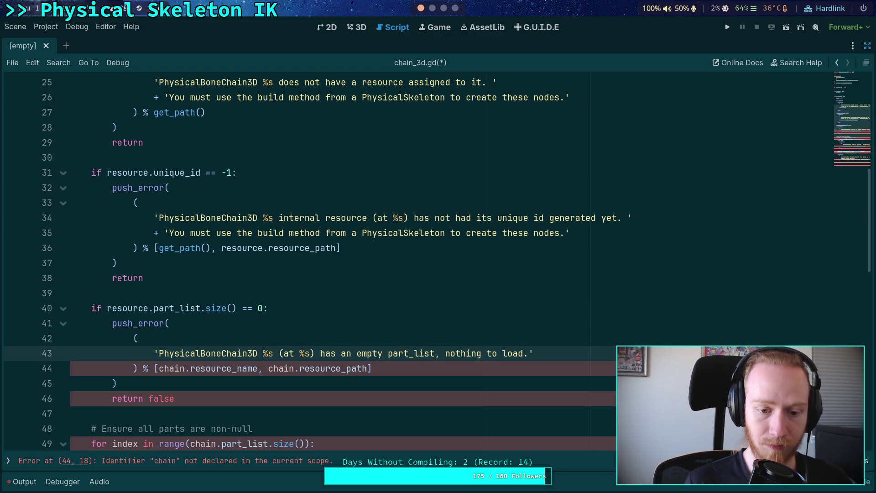
key(BackSpace)
key(Delete)
key(Delete)
key(Delete)
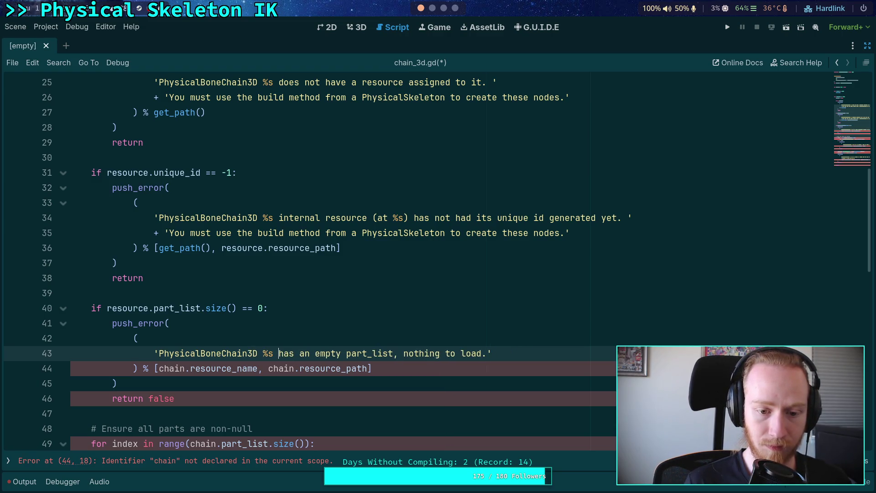
text(h)
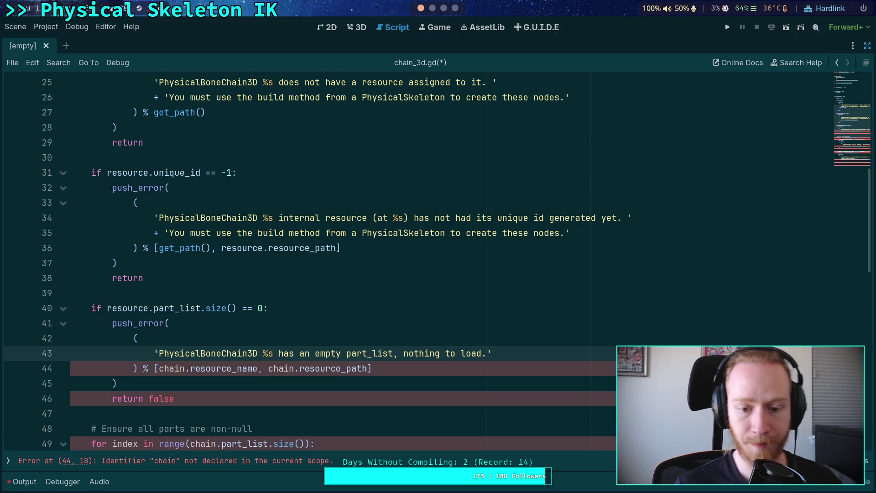
click(370, 353)
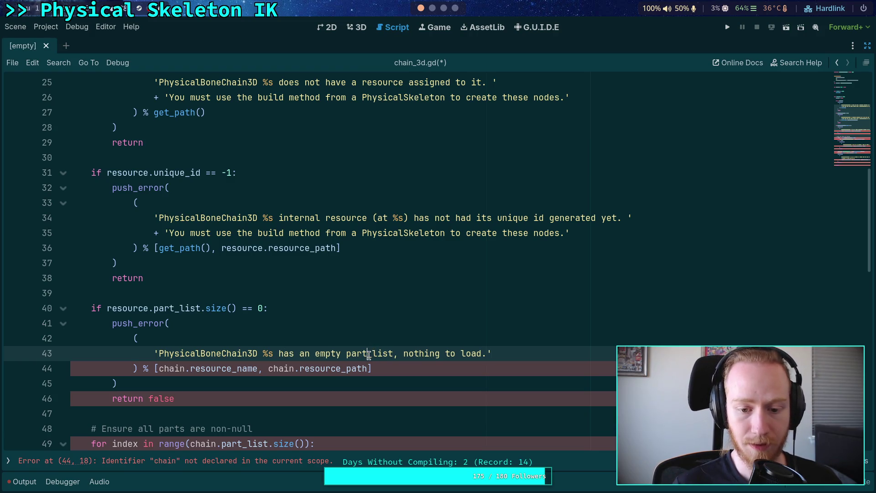
key(Delete)
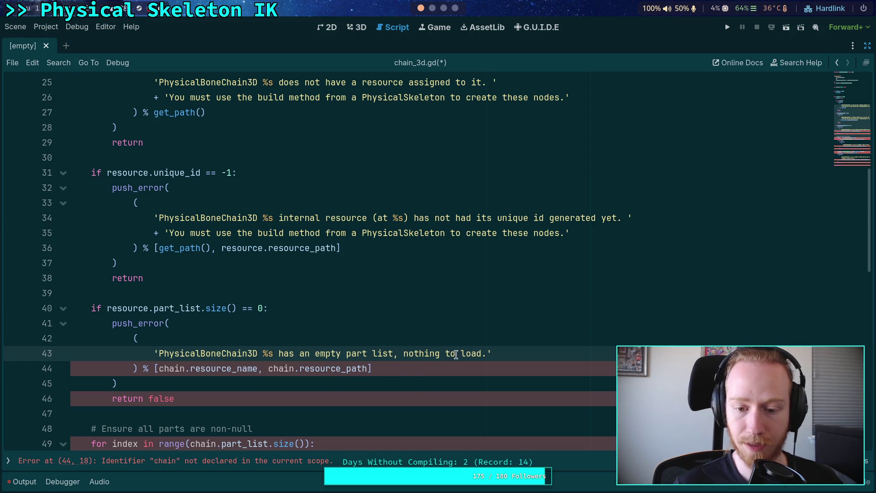
Step: Reword the message to say it should be avoided by removing the chain or giving it parts
double_click(474, 354)
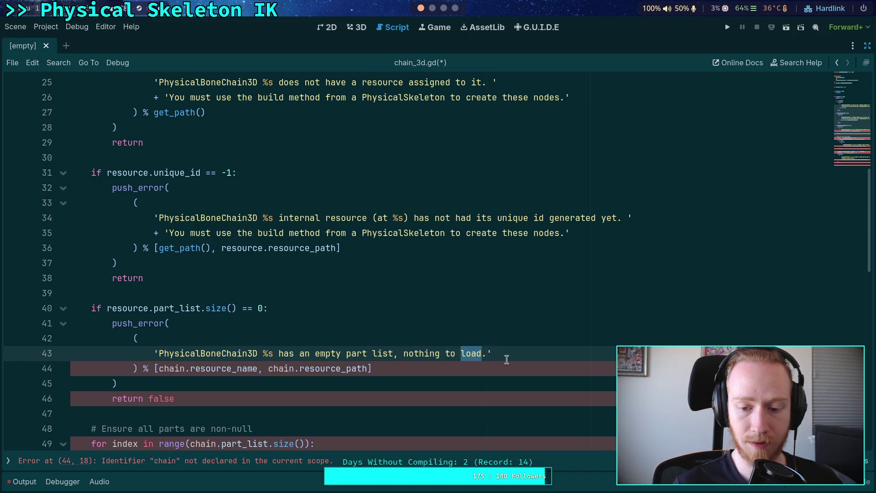
key(BackSpace)
key(BackSpace)
key(BackSpace)
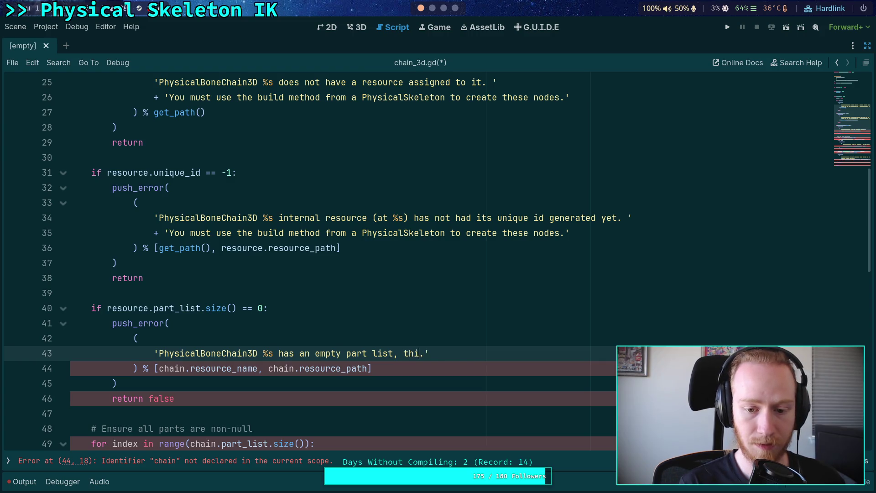
text(should be a)
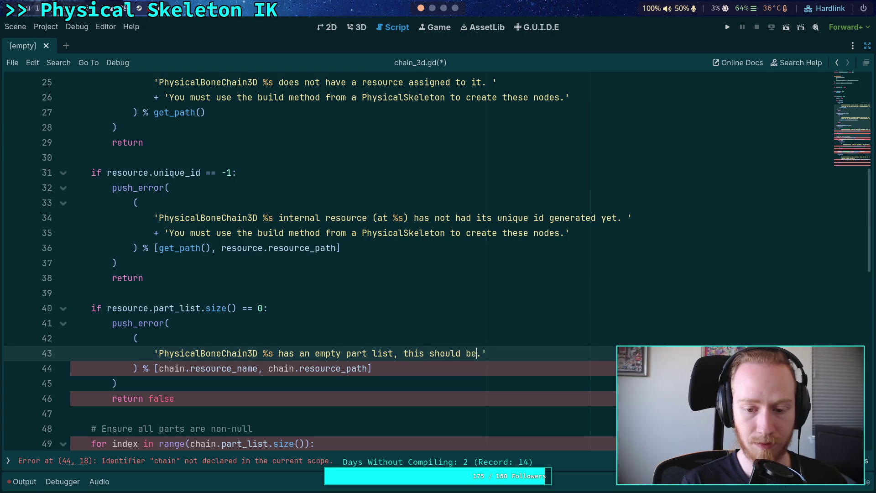
text(voided by )
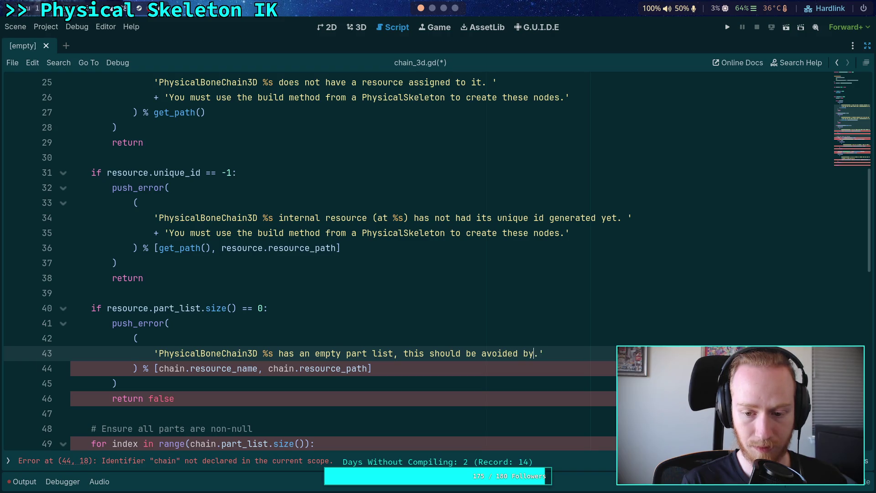
text(removing the)
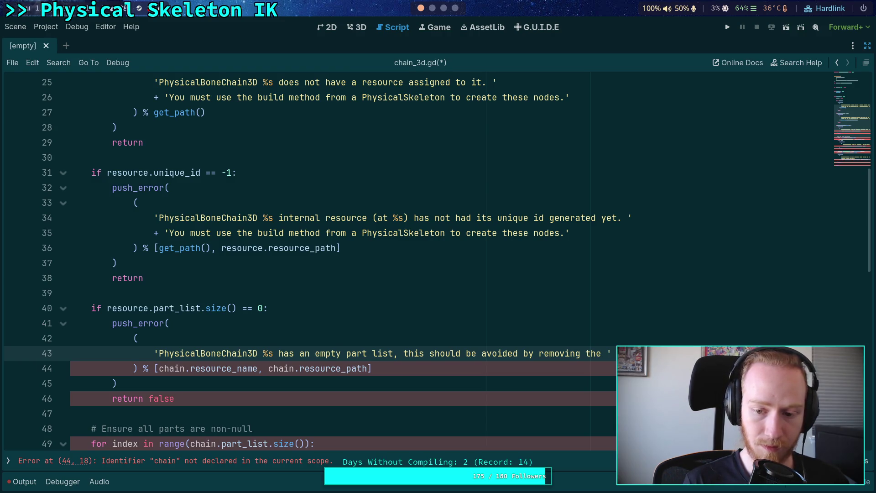
key(Return)
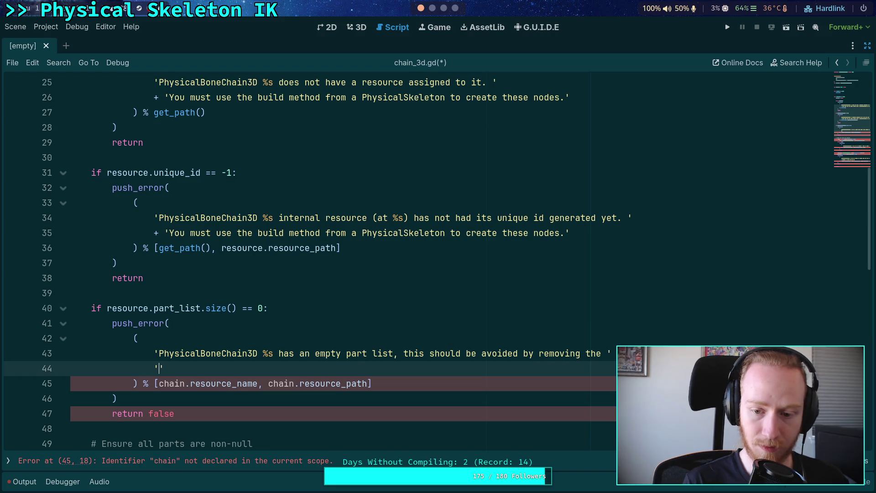
click(612, 353)
key(Return)
text(+)
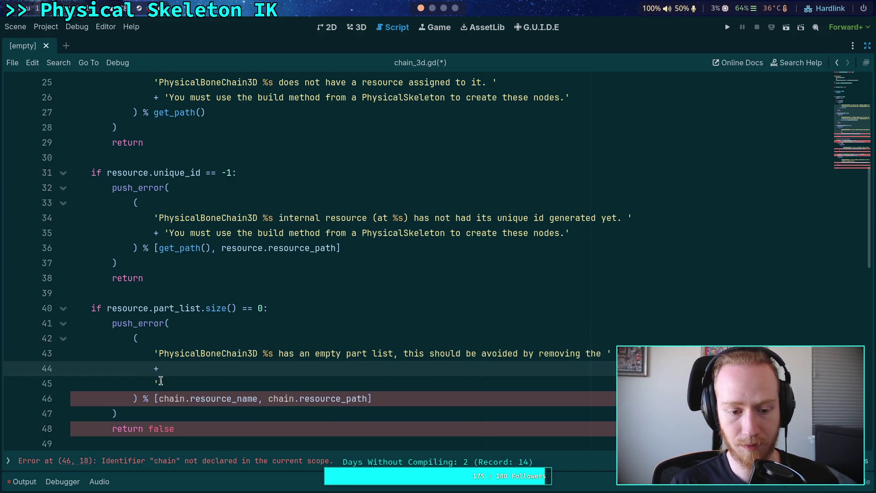
key(shift+Down)
text(')
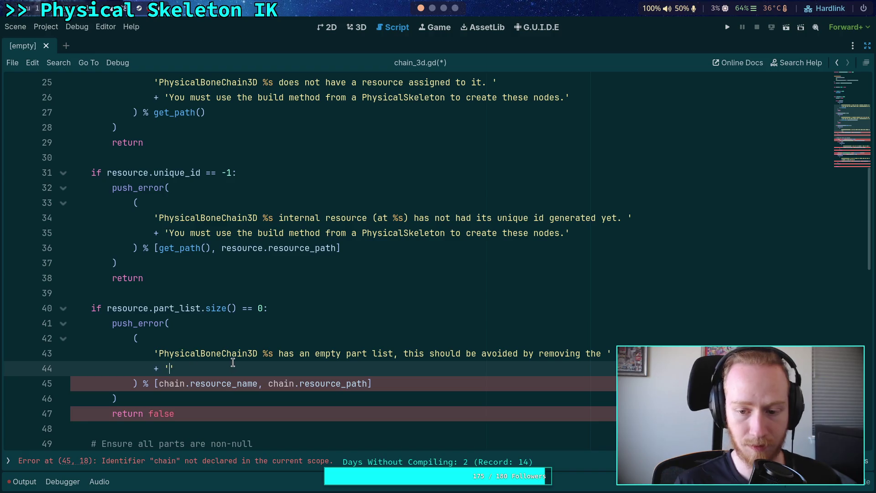
text(chain or )
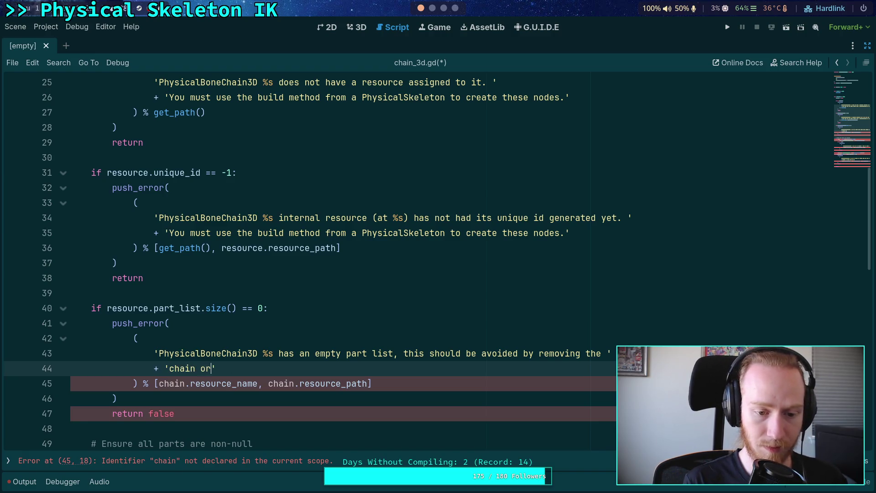
text(giving it p)
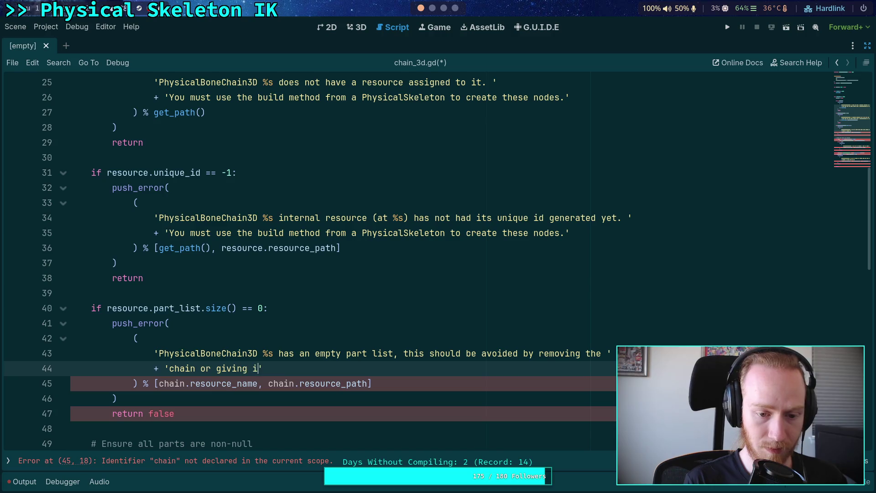
text(arts.)
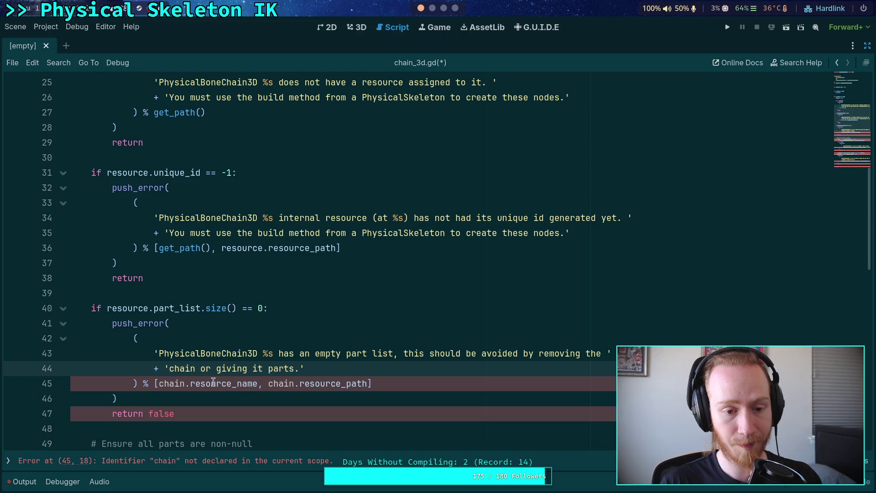
Step: Format the error with get_path() and add a '(resource at %s)' placeholder to the message
drag(159, 384, 184, 384)
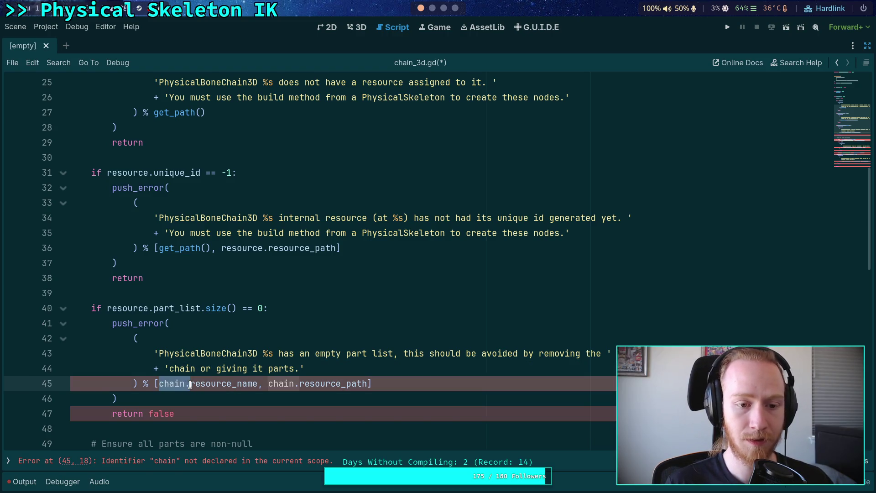
drag(190, 383, 261, 383)
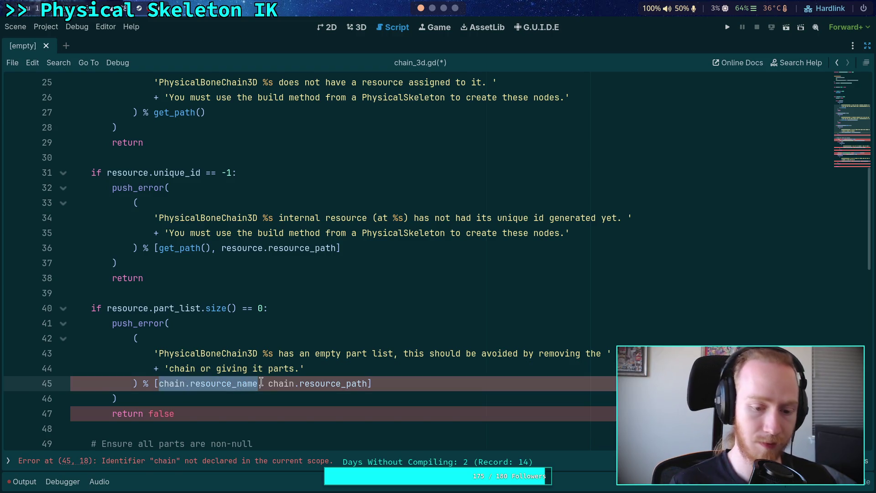
text(get_path())
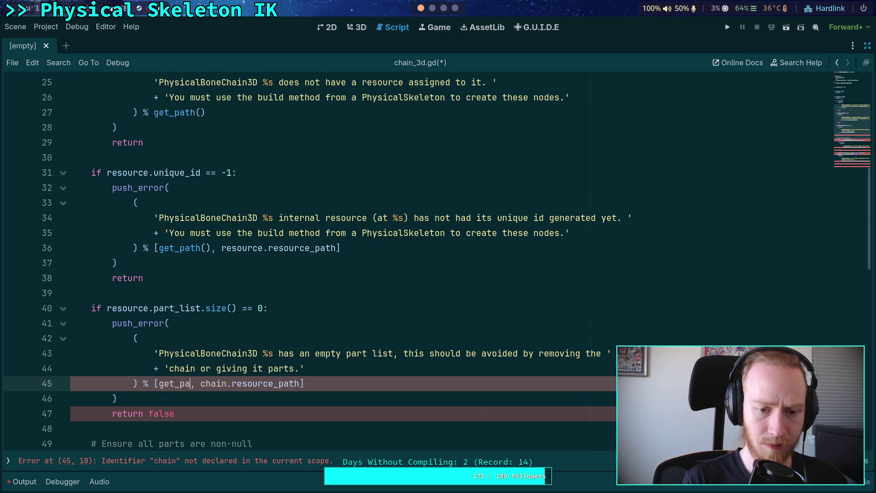
click(274, 352)
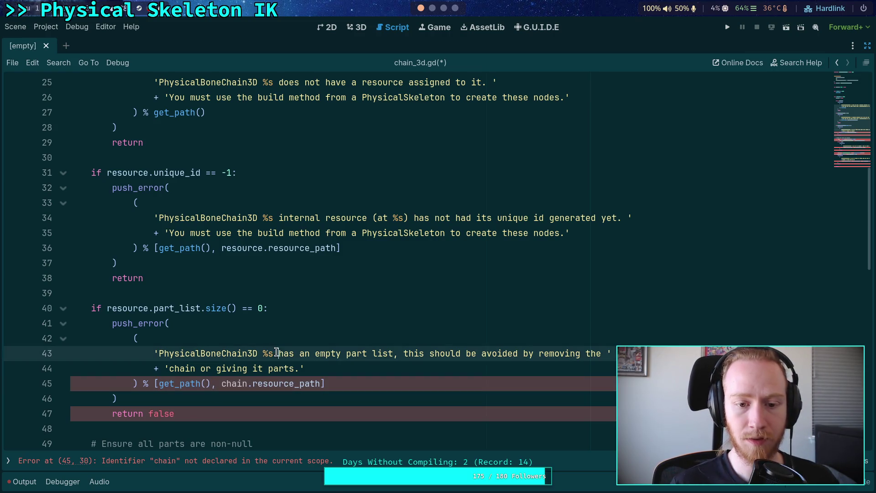
text(()
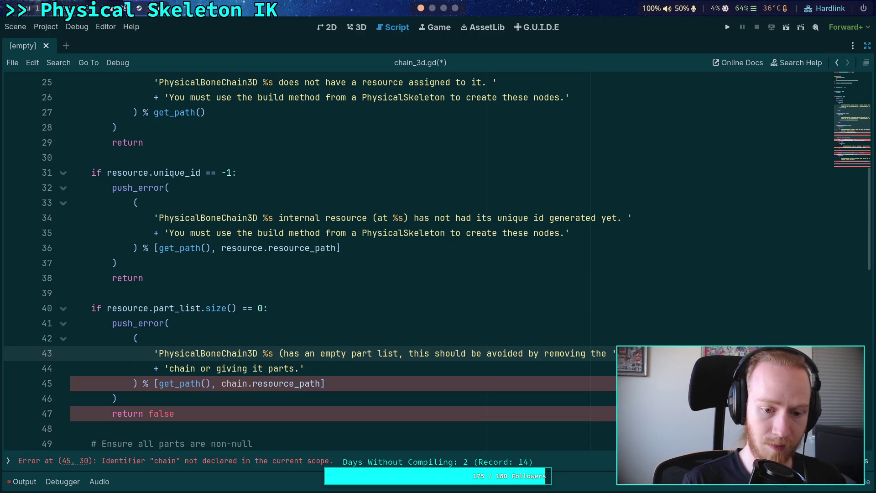
text(resource %)
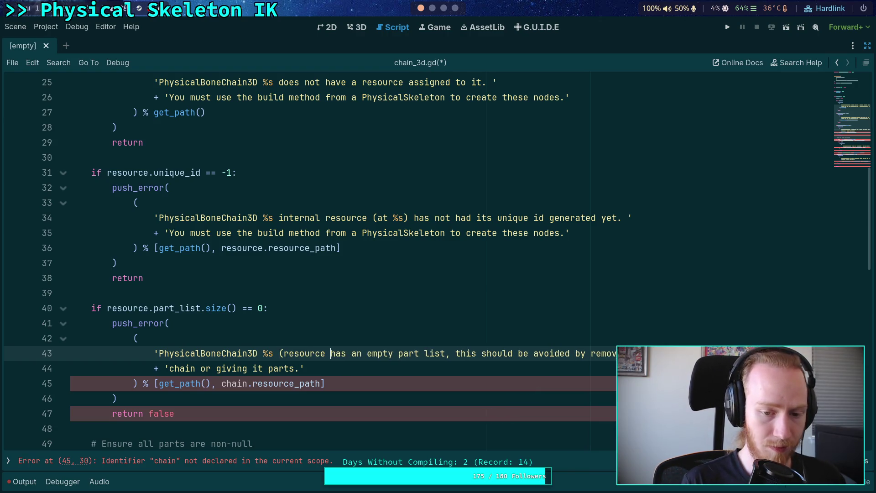
text(s))
click(330, 353)
text(at)
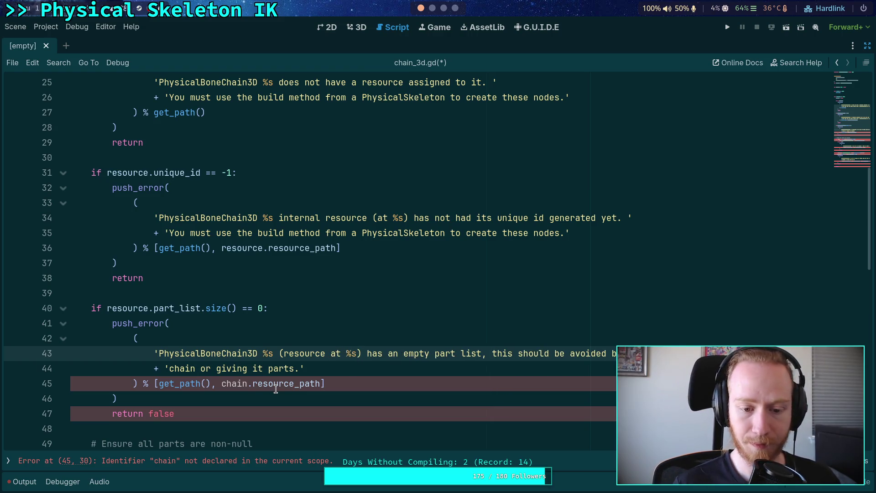
Step: Use resource.resource_path instead of chain on line 45 and make the check's return bare
triple_click(224, 384)
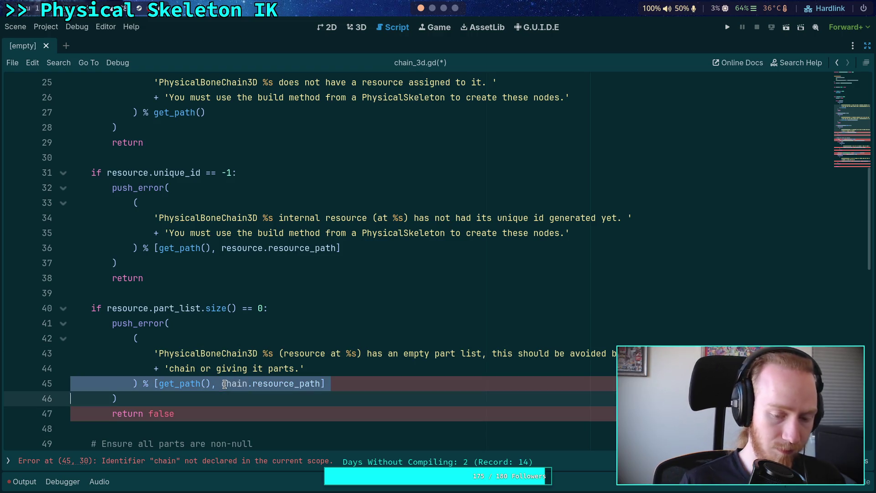
double_click(225, 384)
text(resource)
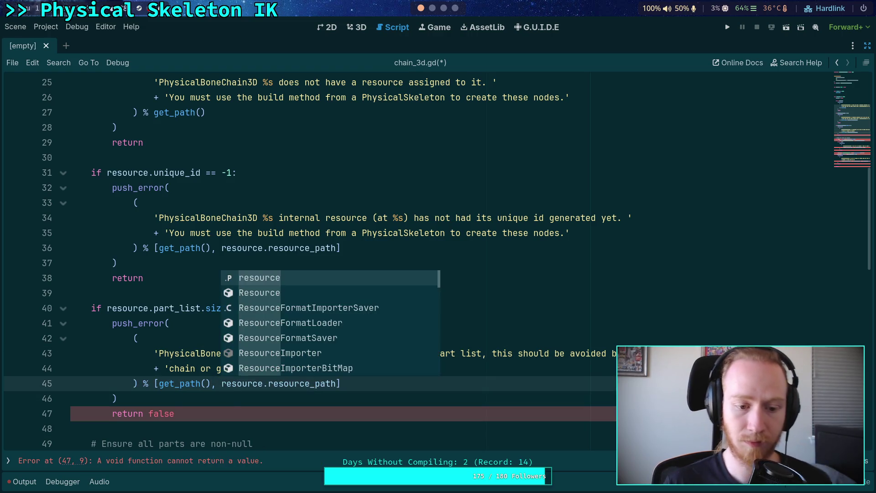
click(208, 408)
key(ctrl+shift+Left)
key(shift+Left)
key(BackSpace)
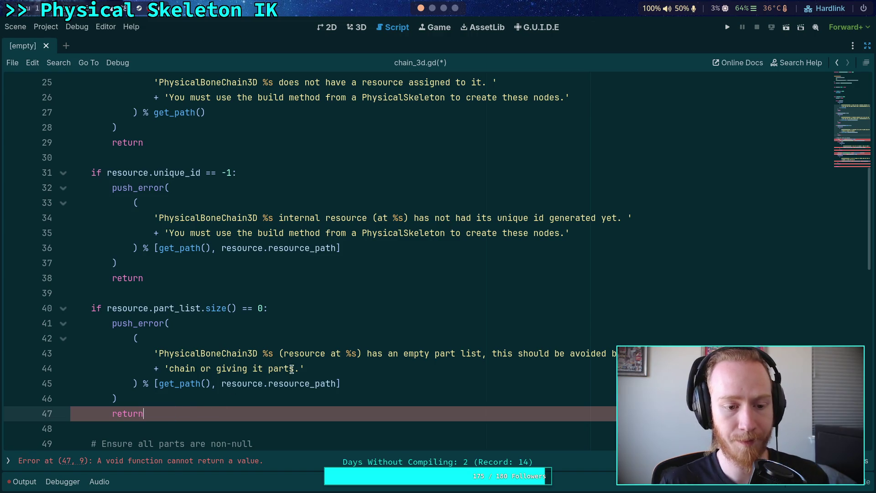
key(Down)
scroll(285, 373, down, 2)
scroll(294, 337, down, 2)
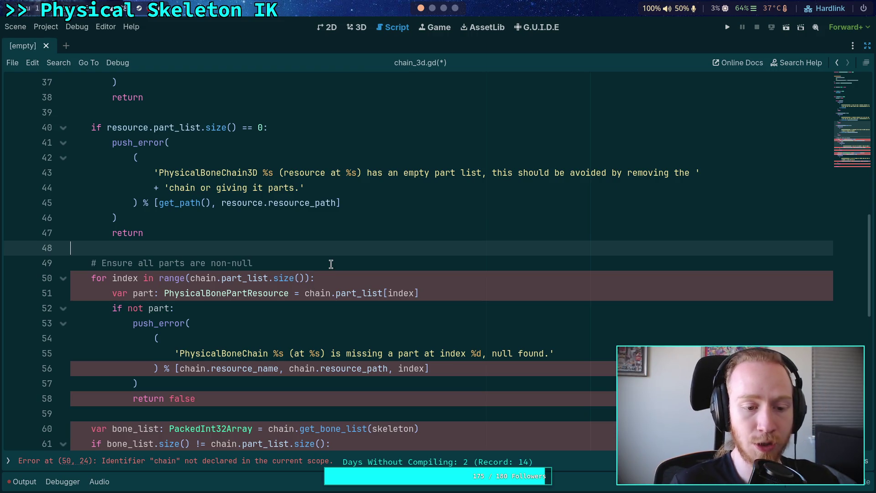
Step: Replace 'chain' with 'resource' in the part loop on lines 50 and 51
scroll(323, 273, down, 2)
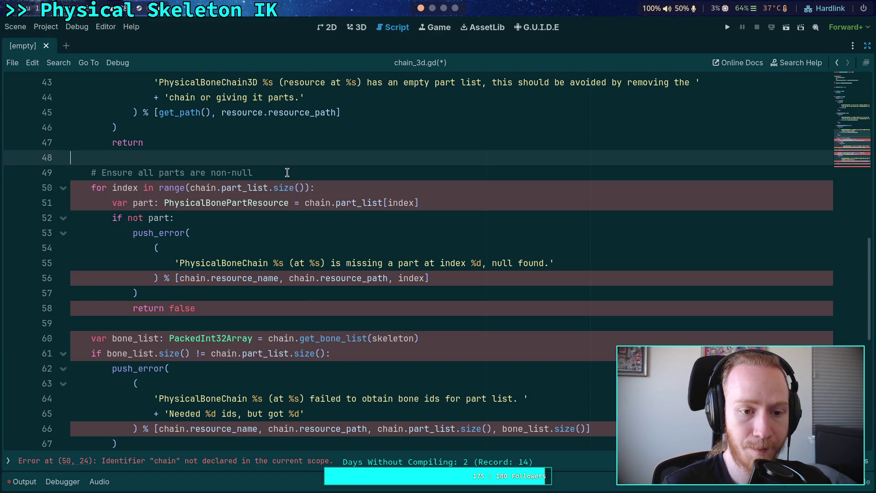
double_click(191, 188)
text(resource)
click(244, 157)
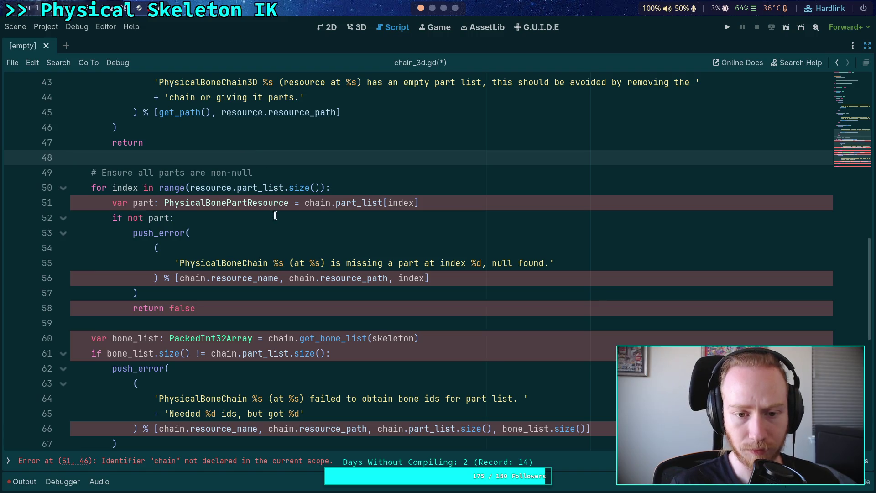
double_click(323, 204)
text(resource)
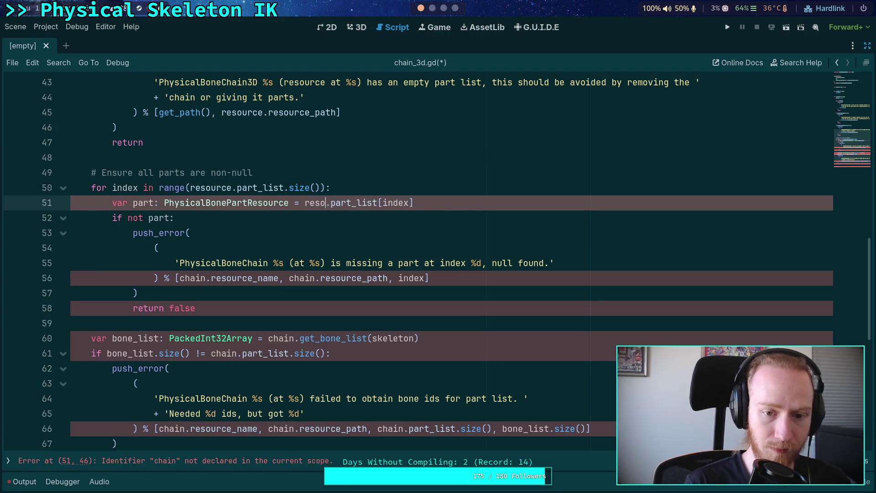
click(241, 219)
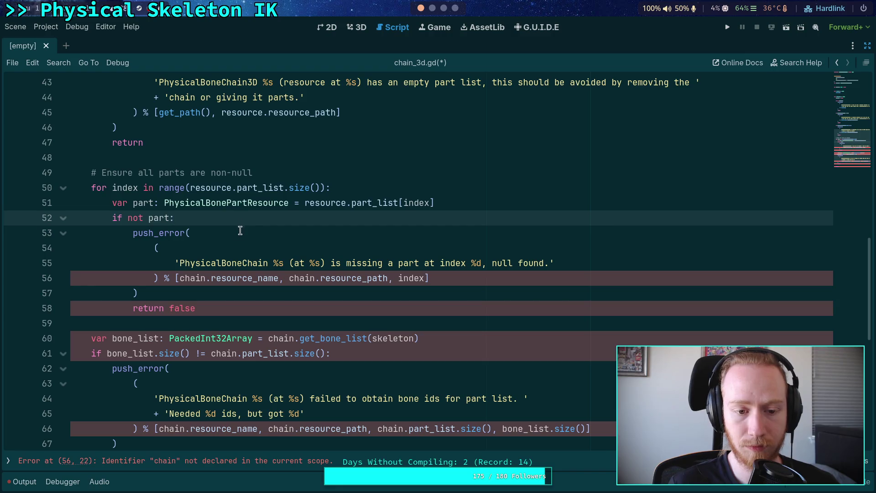
Step: Switch line 56's error arguments to get_path() and resource, with the message 'resource named %s at %s'
scroll(289, 271, up, 1)
click(293, 308)
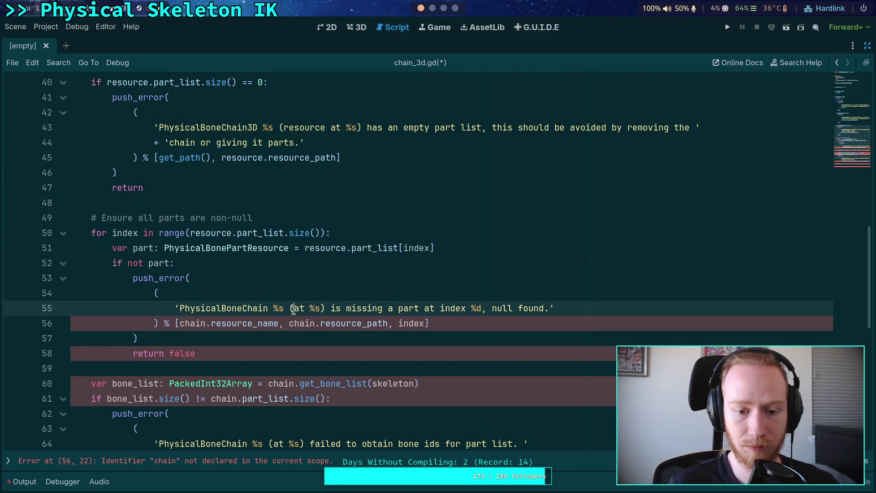
text(resource)
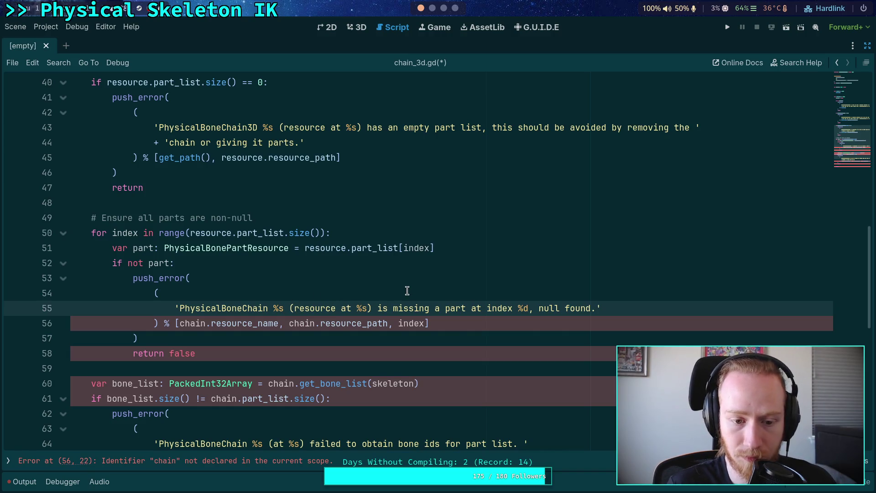
drag(180, 324, 278, 324)
text(get_)
text(path)
key(Return)
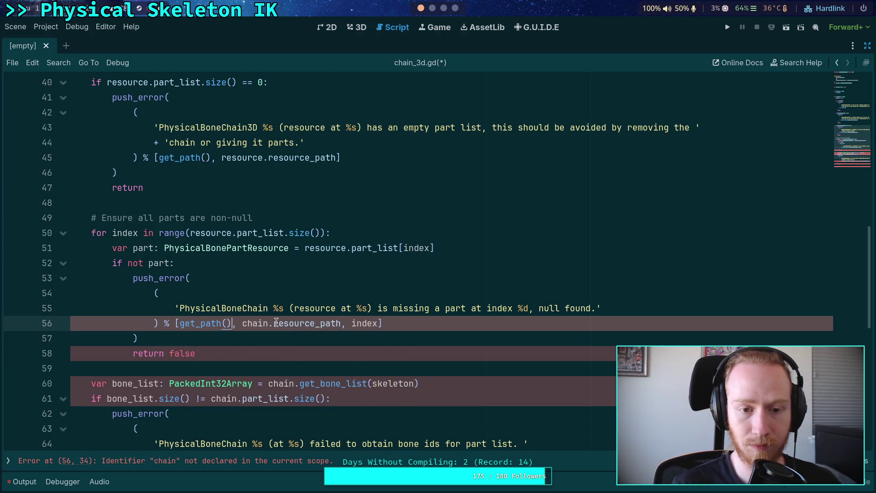
double_click(257, 322)
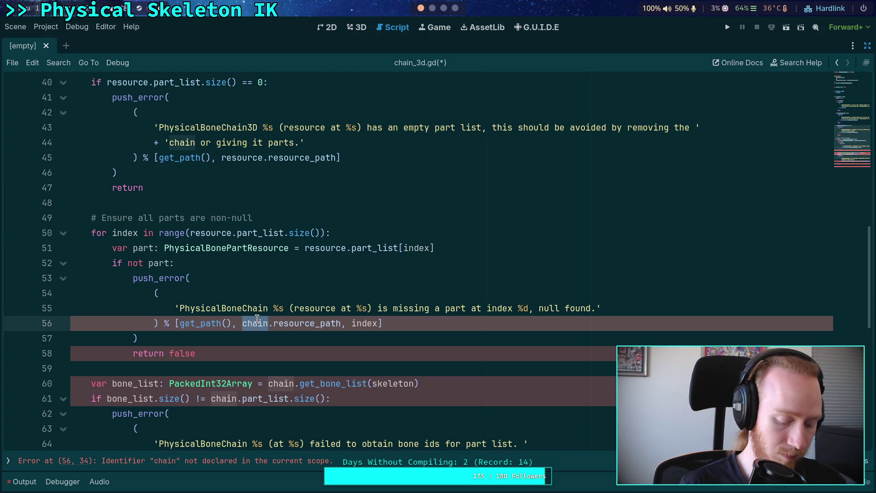
text(resource)
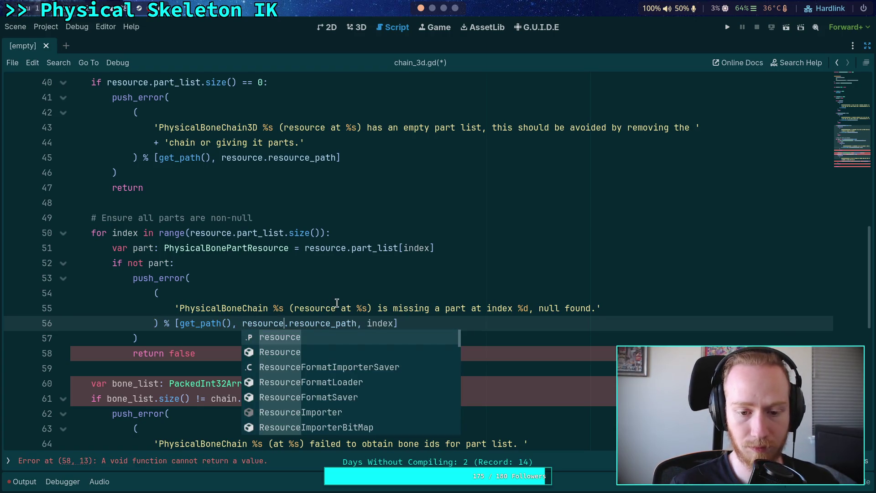
click(336, 303)
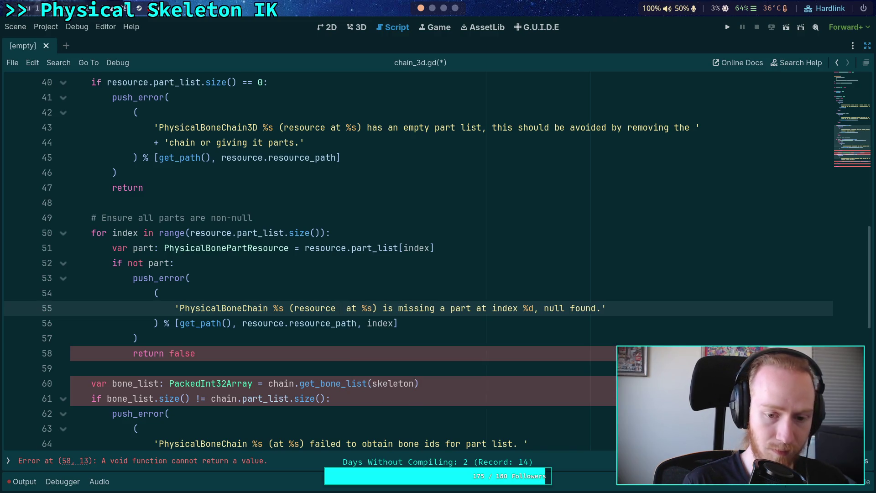
text(name)
key(BackSpace)
text(d %)
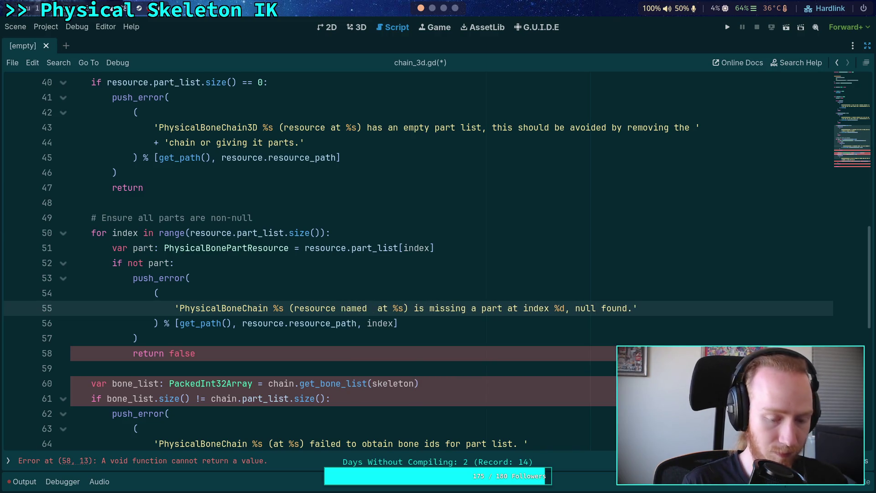
text(s)
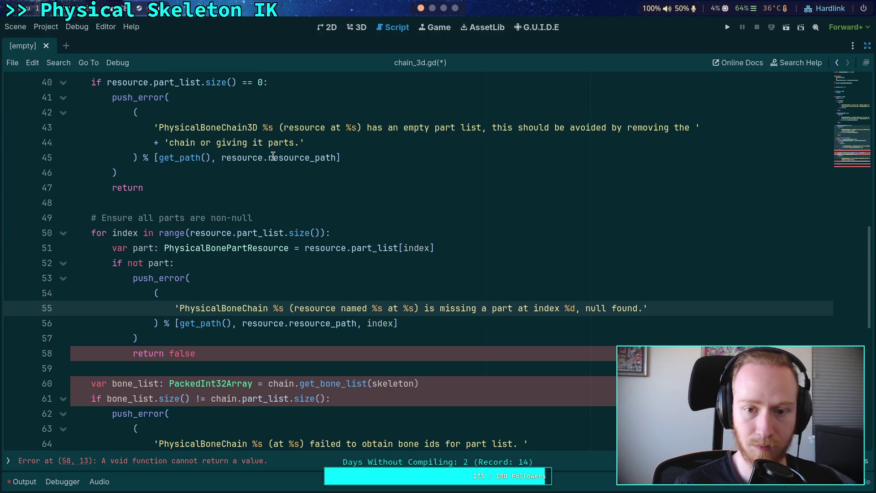
Step: Make line 43's error say 'resource named %s' and break the string before 'should'
click(324, 127)
text(named %)
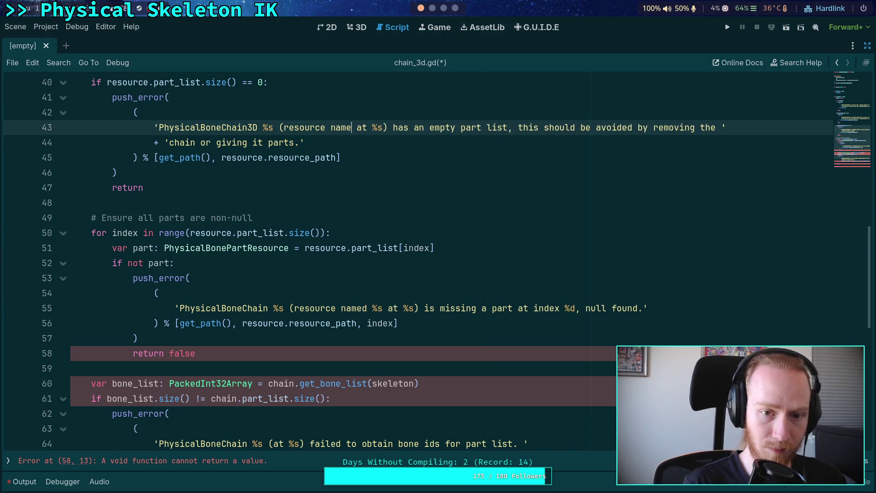
text(s)
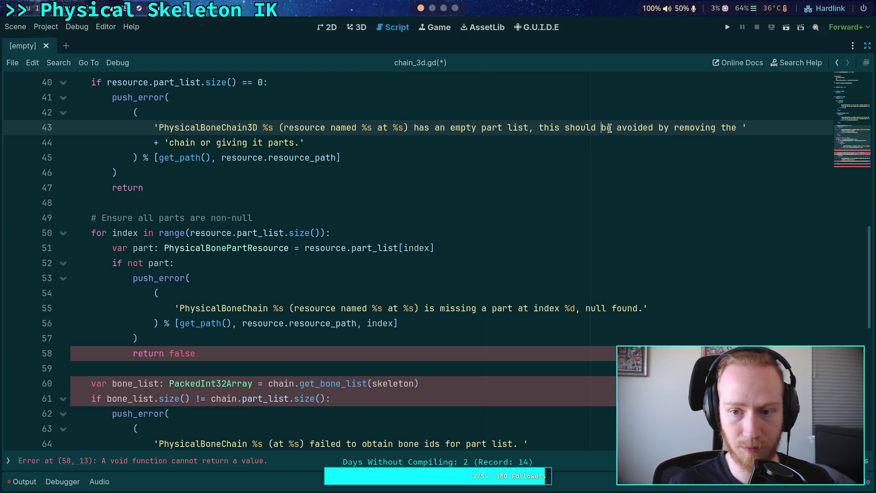
click(565, 128)
text(')
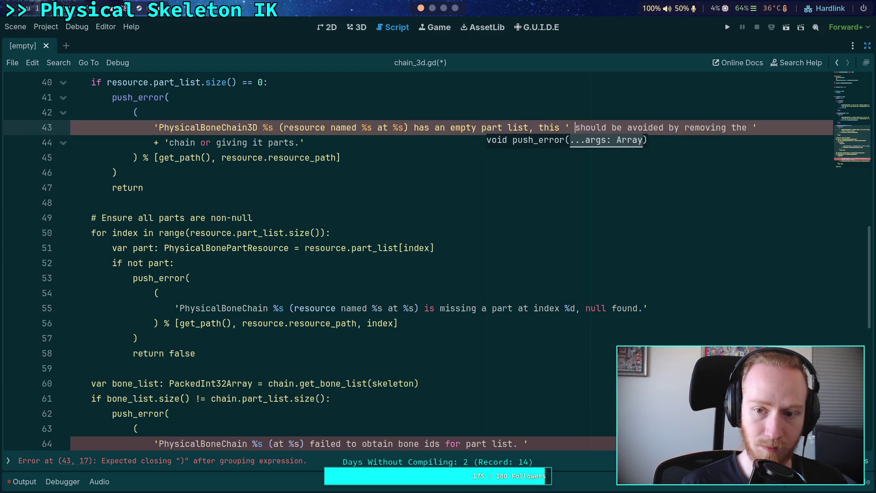
key(Return)
text(+')
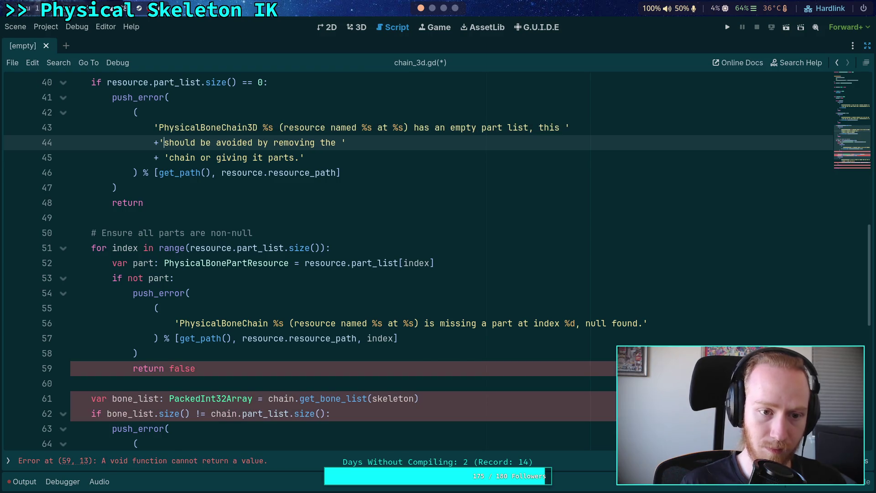
Step: Join the trailing string piece into the '+' continuation line of the message
key(Left)
key(Down)
key(BackSpace)
key(BackSpace)
key(BackSpace)
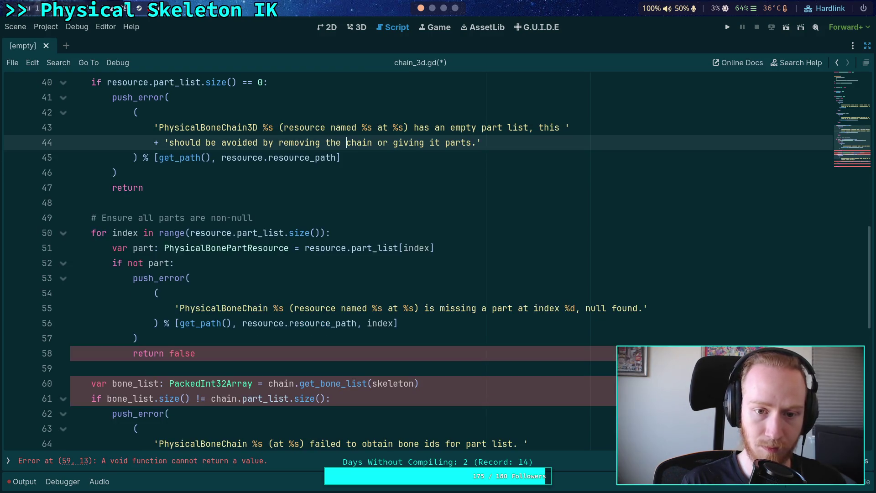
key(Down)
key(Down)
key(Down)
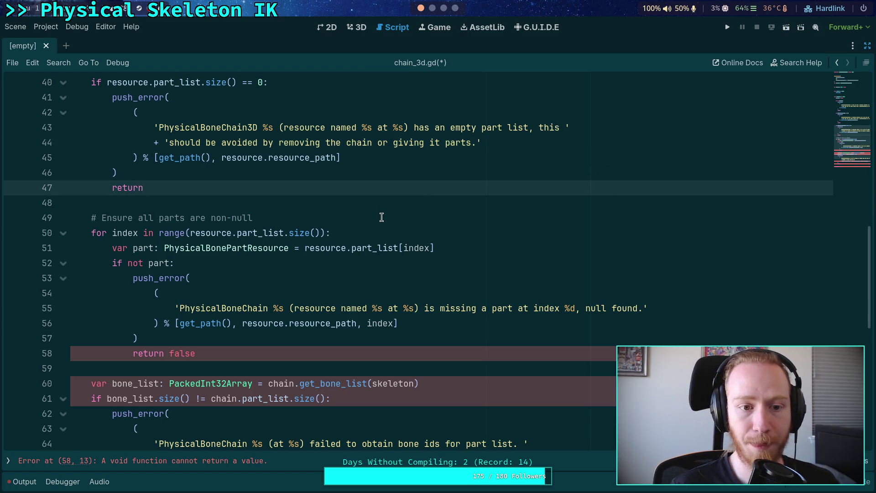
scroll(382, 216, up, 4)
mouse_move(278, 174)
mouse_down()
mouse_move(360, 169)
mouse_move(325, 170)
mouse_up()
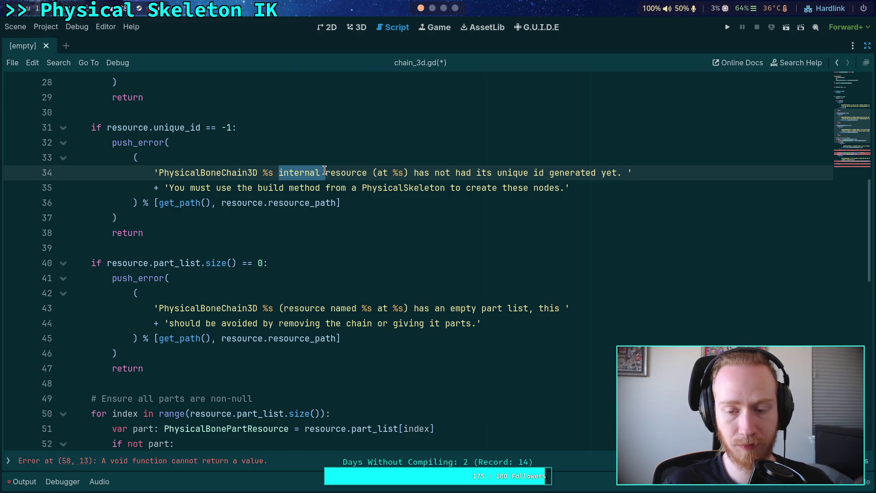
Step: Reword line 34's unique-id error to 'named %s', removing the brackets
click(377, 172)
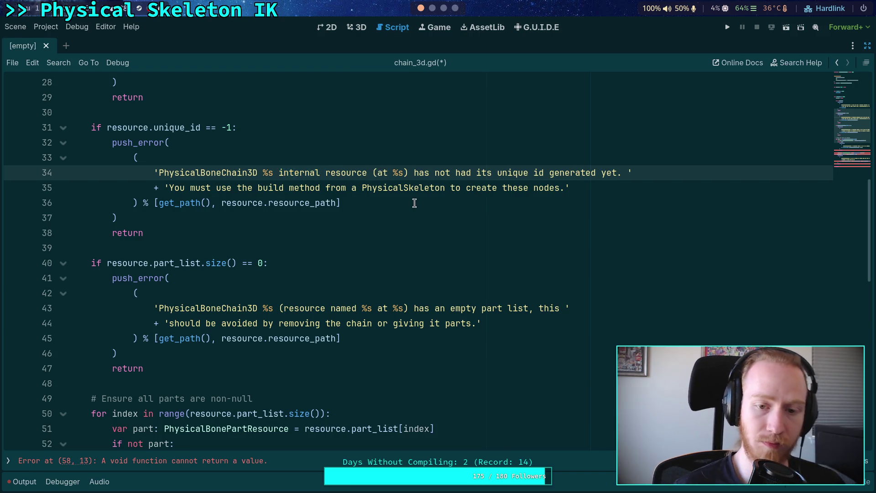
click(372, 174)
text(named)
key(Delete)
text(%s)
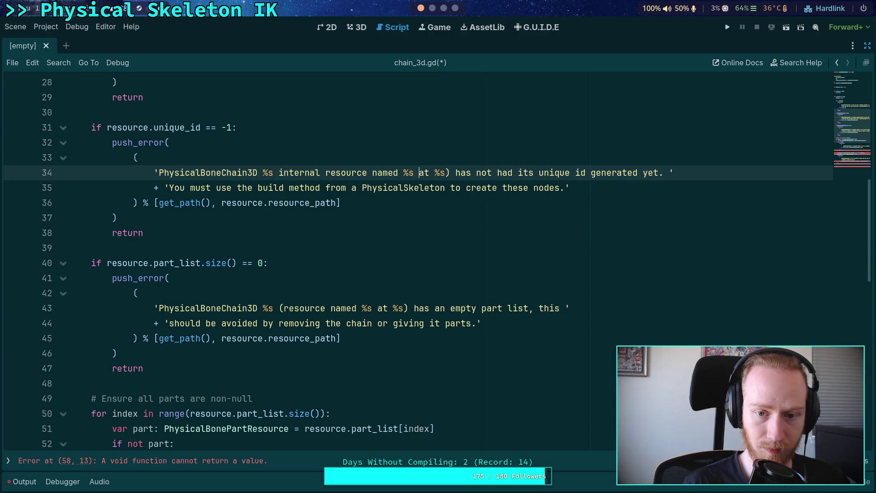
key(Delete)
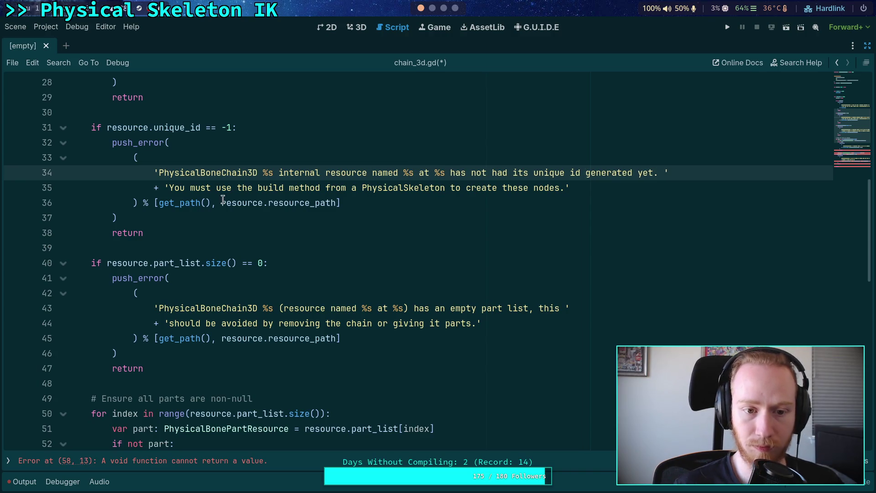
Step: Insert resource.resource_name before resource.resource_path in the errors on lines 36, 45 and 56
click(216, 203)
text(resourc.re resourc)
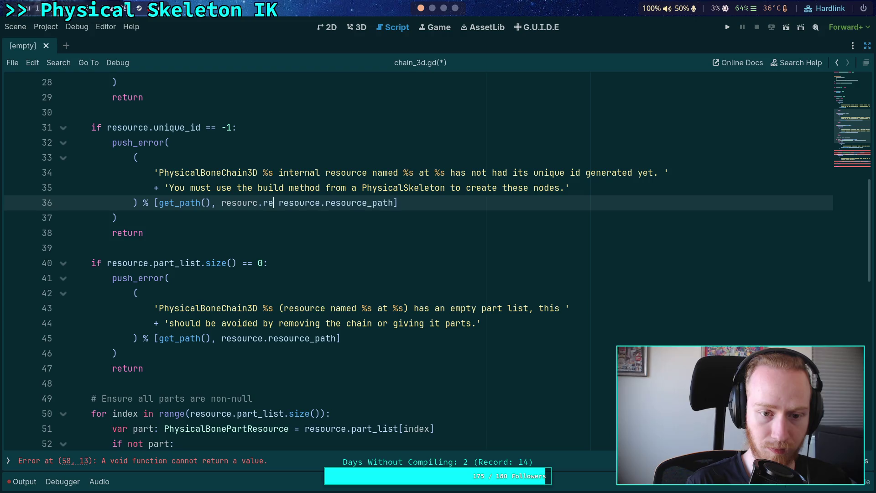
text(.resource_name)
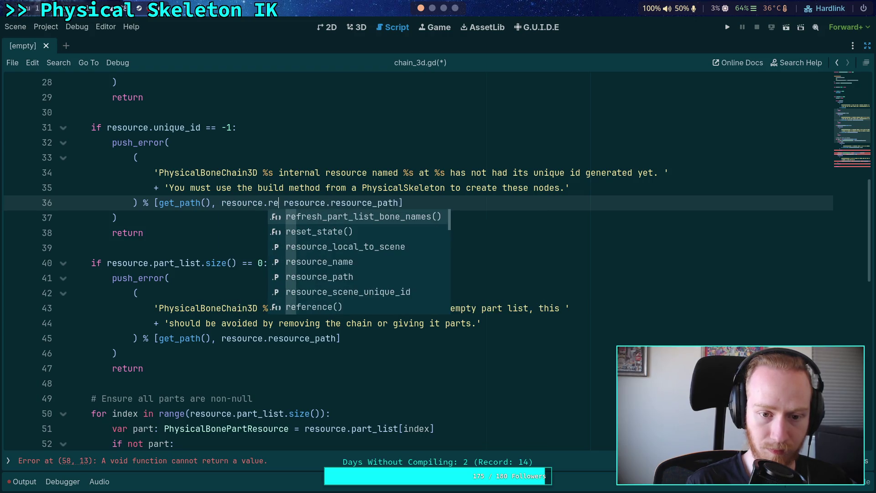
text(,)
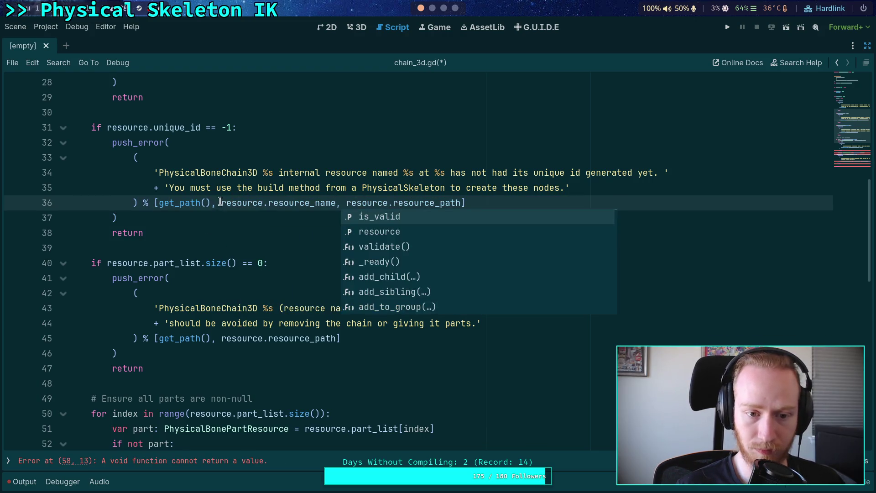
drag(222, 202, 335, 204)
right_click(328, 208)
click(345, 252)
click(222, 338)
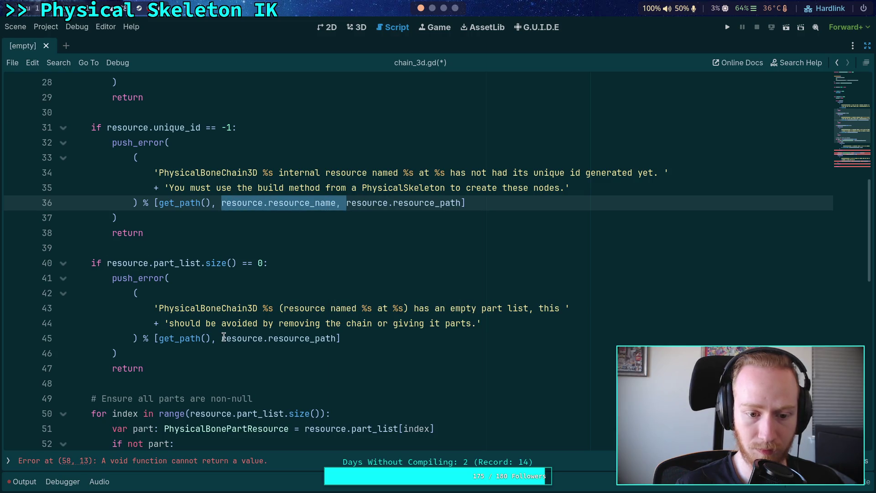
key(ctrl+v)
scroll(283, 296, down, 5)
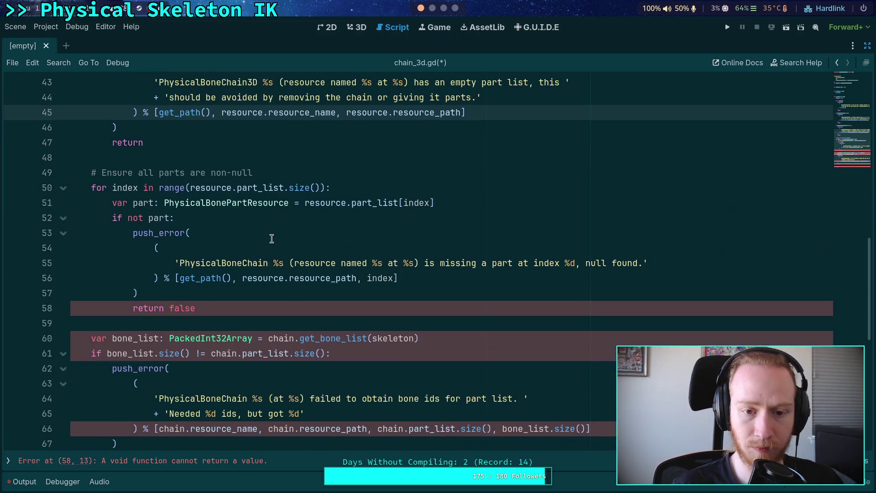
click(242, 280)
key(ctrl+v)
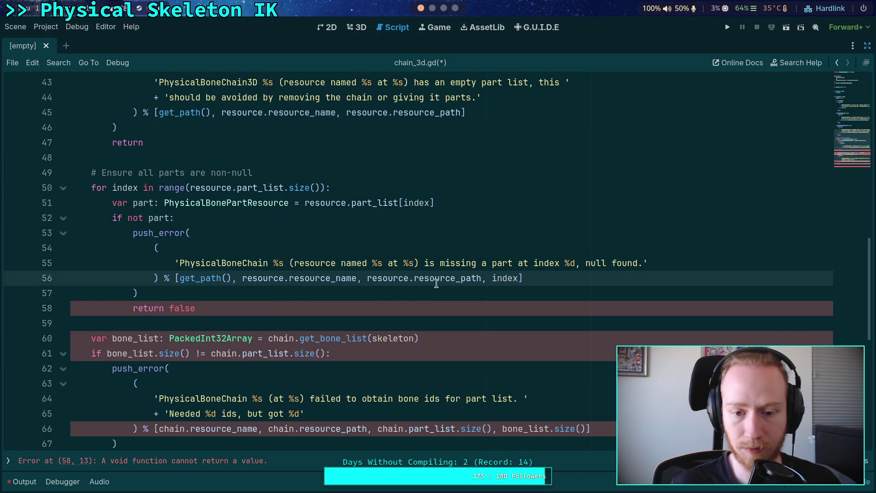
Step: Delete 'false' after return on line 58 so it returns nothing
drag(283, 307, 164, 308)
key(BackSpace)
scroll(250, 307, down, 1)
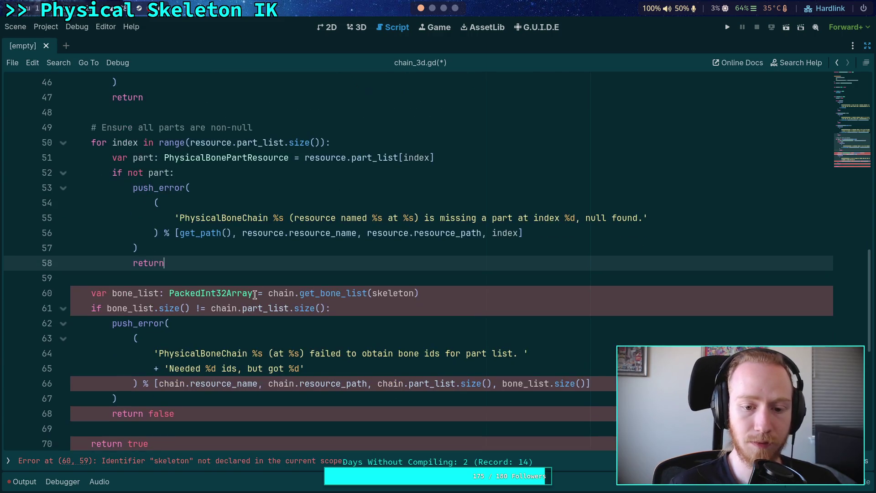
Step: Change line 60 to get bone_list from resource.get_bone_list(skeleton) instead of chain
click(278, 293)
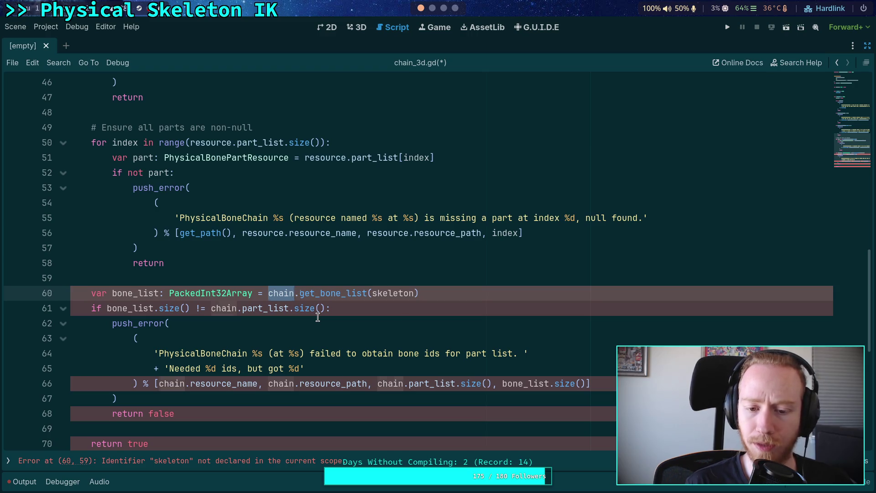
text(resource)
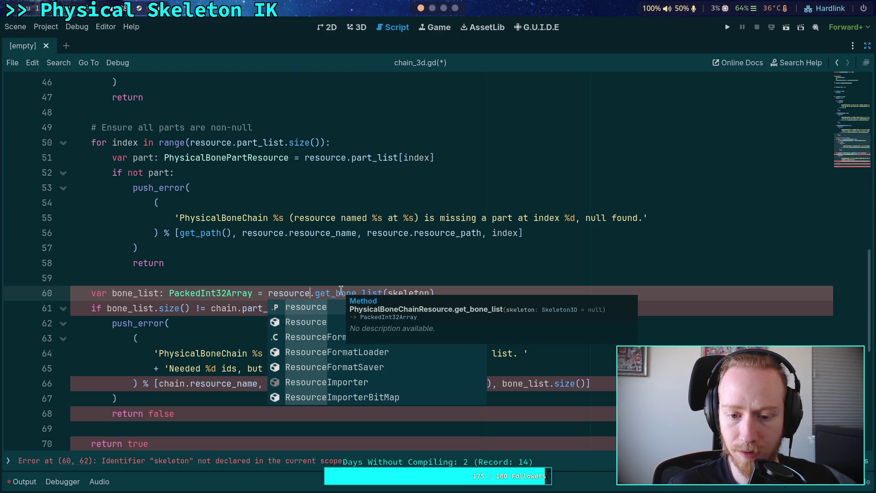
key(Escape)
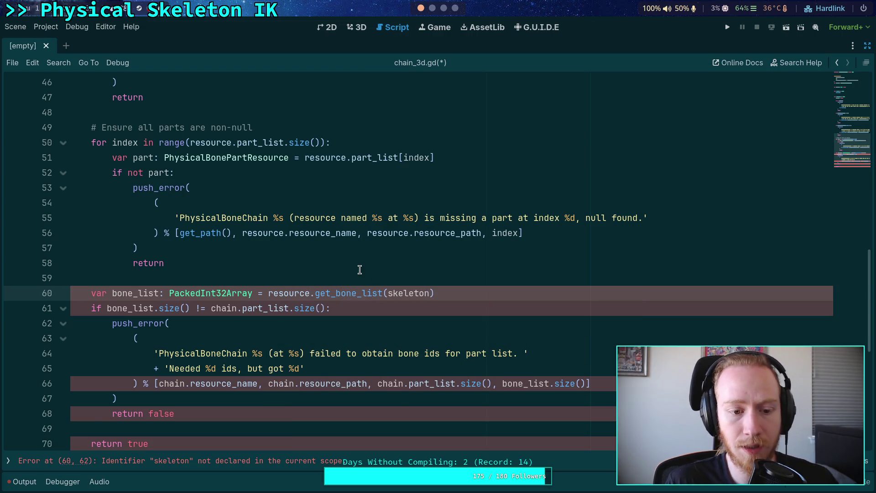
scroll(359, 269, up, 13)
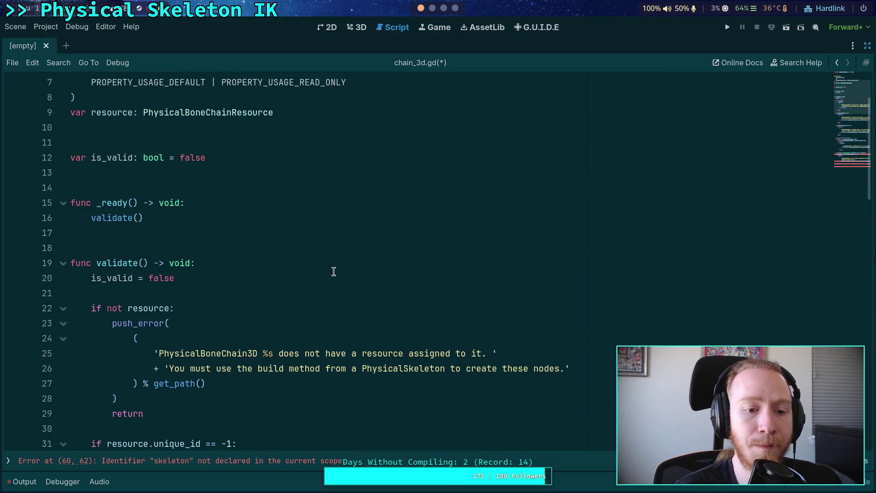
Step: Add a '# Find parent skeleton' comment on a new line below the is_valid reset
scroll(333, 272, up, 2)
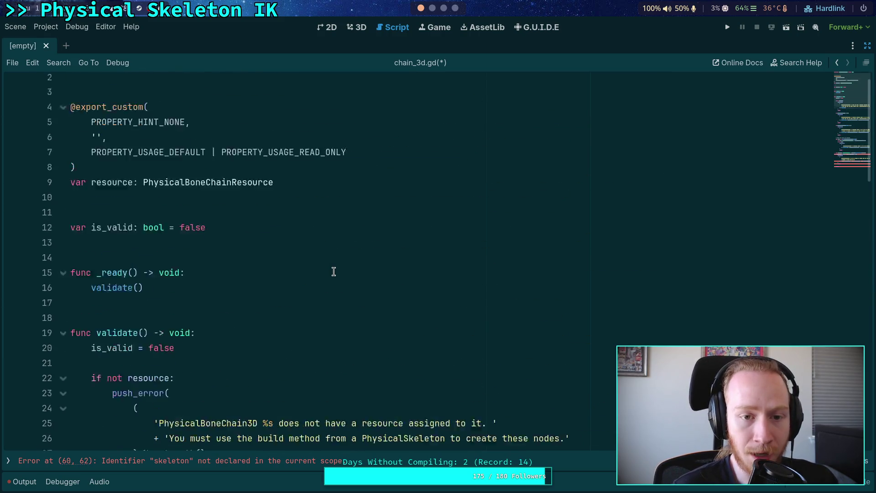
scroll(307, 289, down, 5)
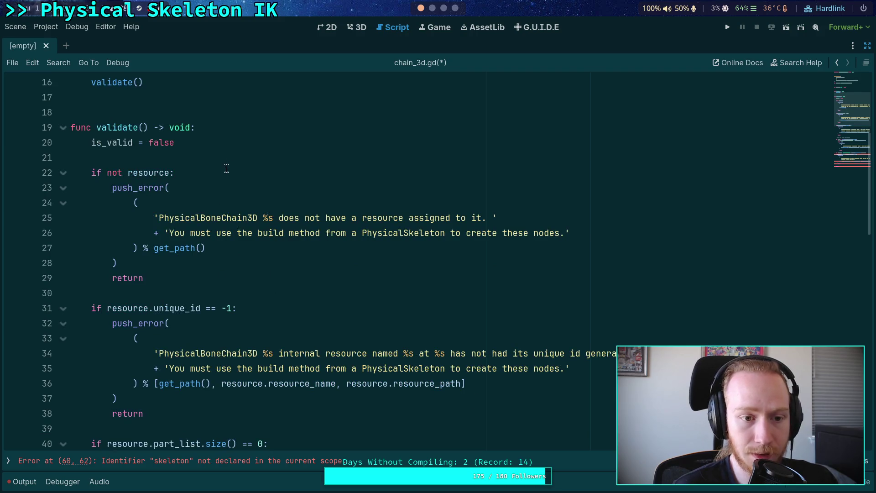
click(254, 159)
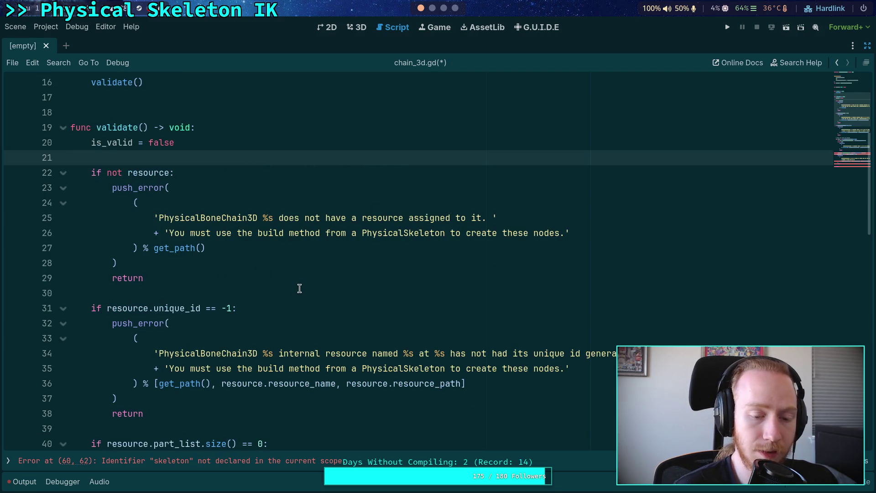
scroll(300, 288, up, 3)
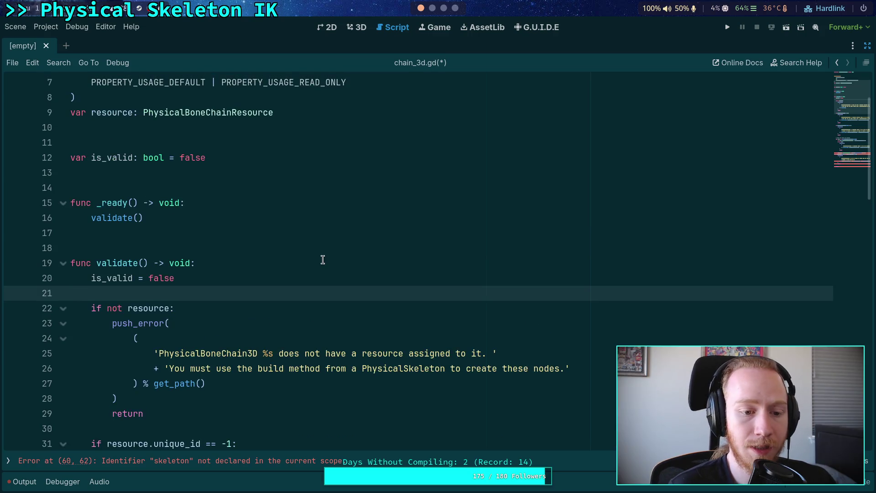
key(Return)
key(Return)
key(Up)
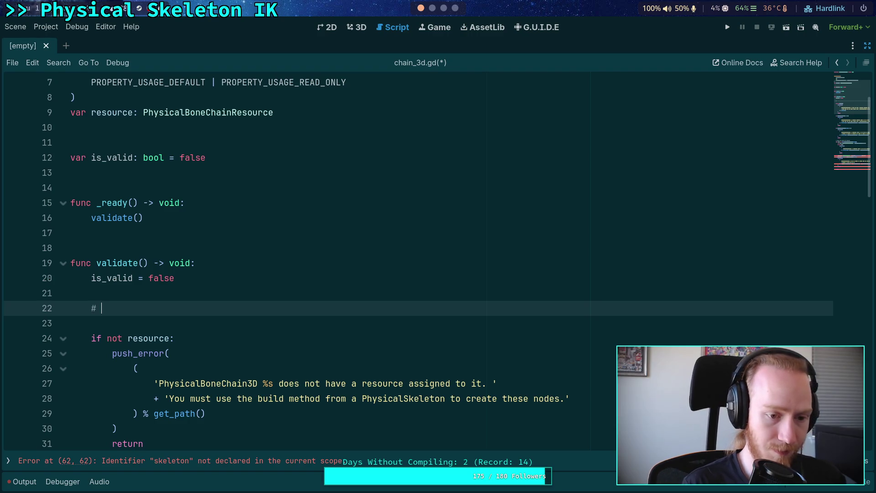
text(Find parent s)
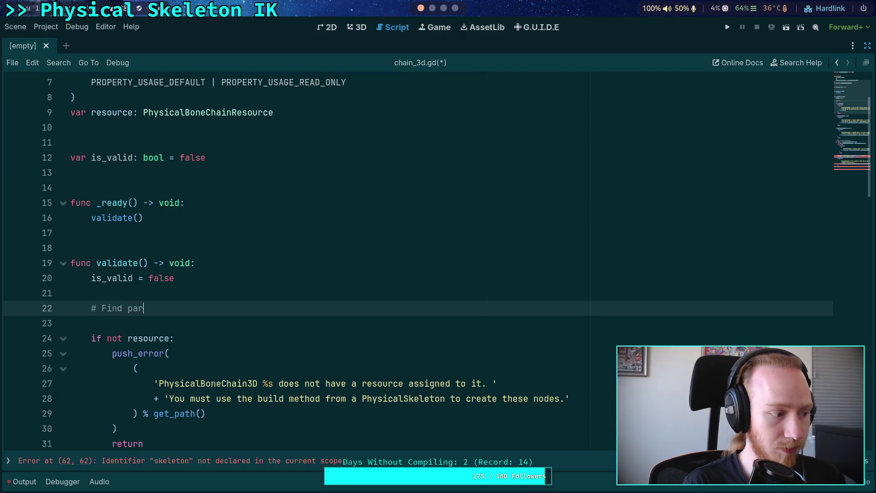
text(keleton)
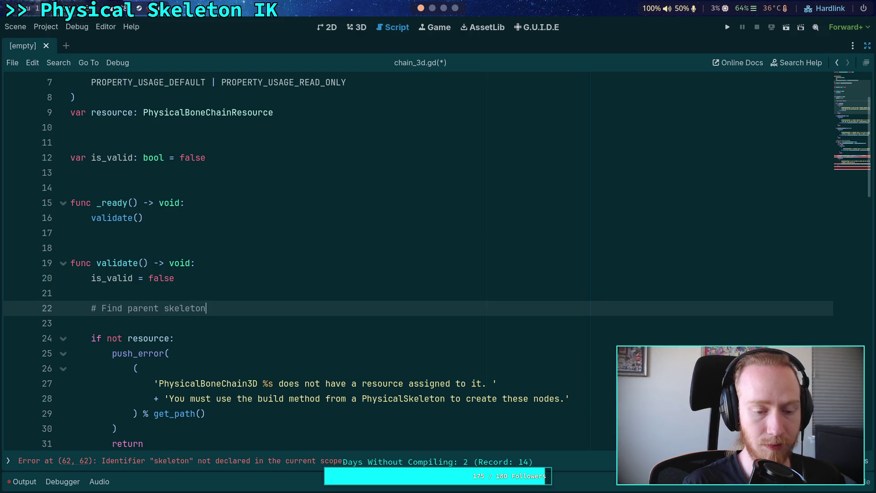
scroll(276, 254, up, 2)
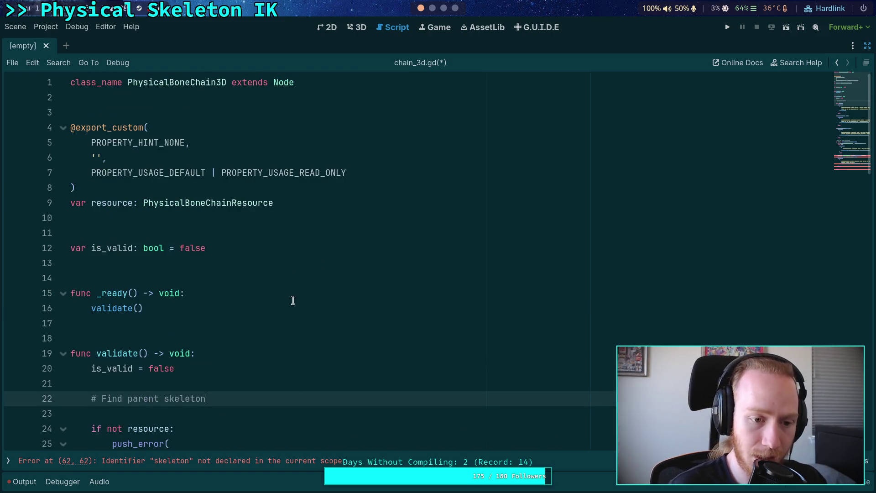
scroll(292, 301, down, 2)
scroll(294, 305, down, 15)
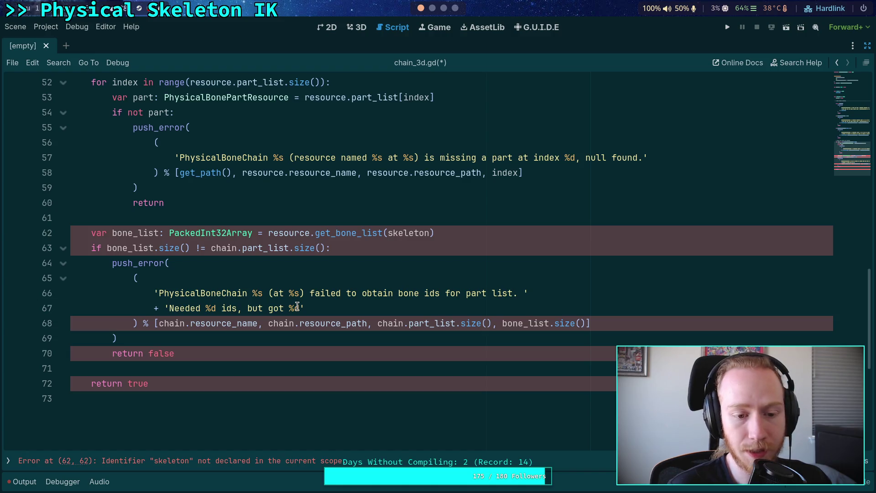
scroll(297, 306, up, 2)
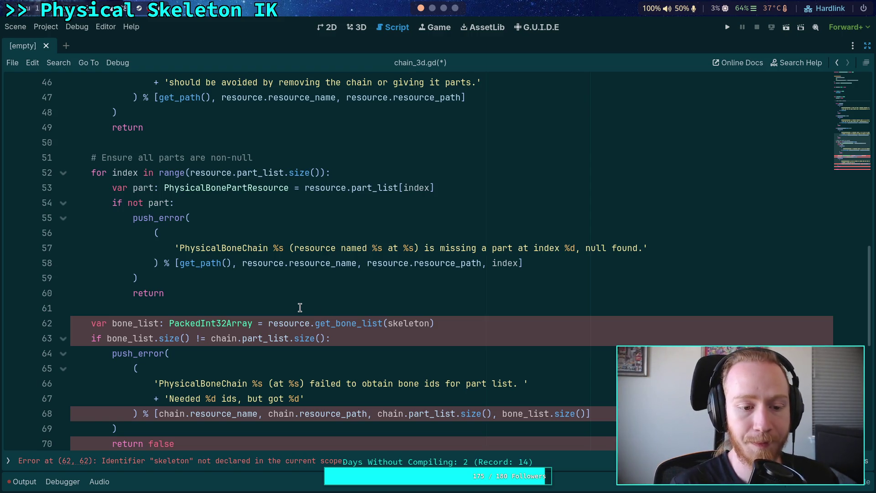
scroll(338, 312, up, 15)
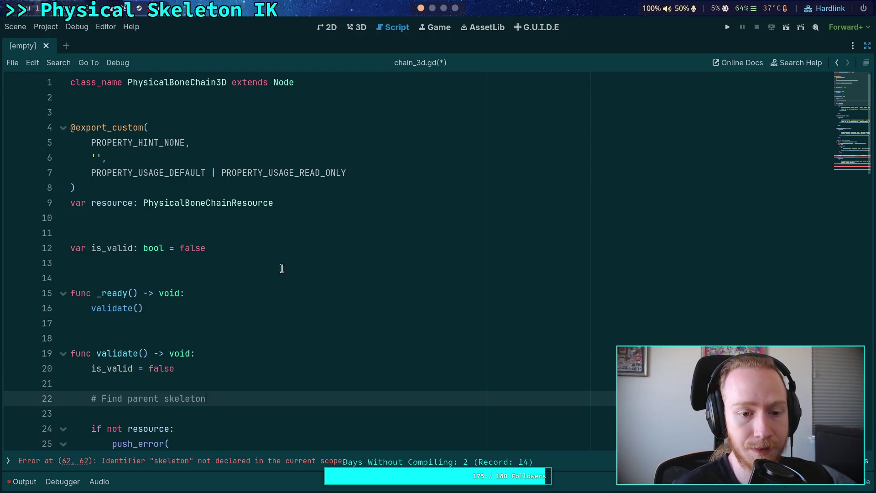
Step: Declare 'var skeleton: Skeleton3D' on a new line above is_valid
click(302, 232)
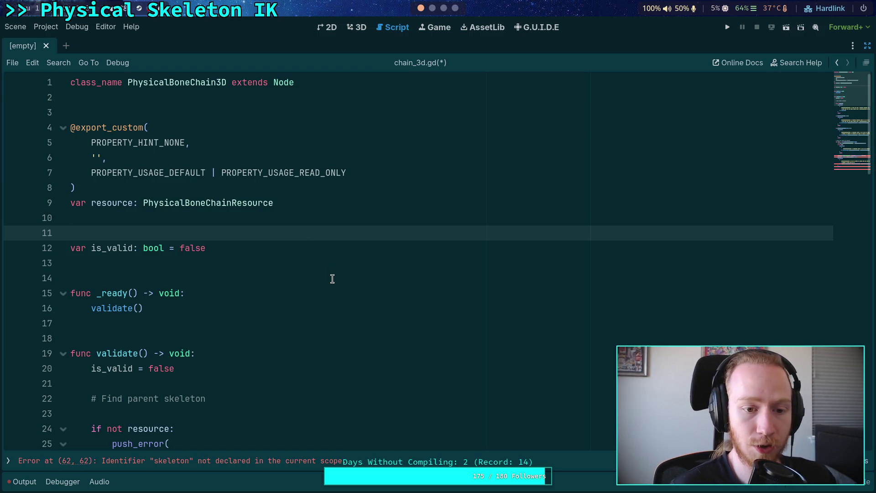
key(Return)
text(var skel)
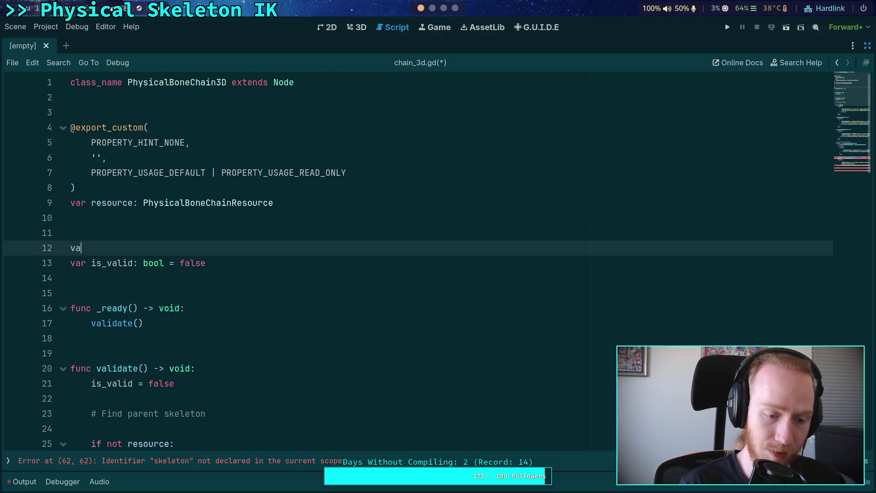
text(eton)
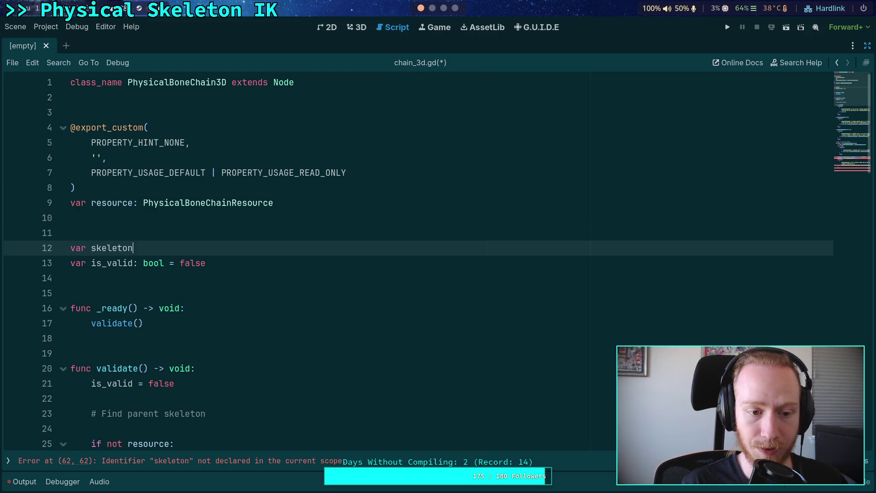
text(:)
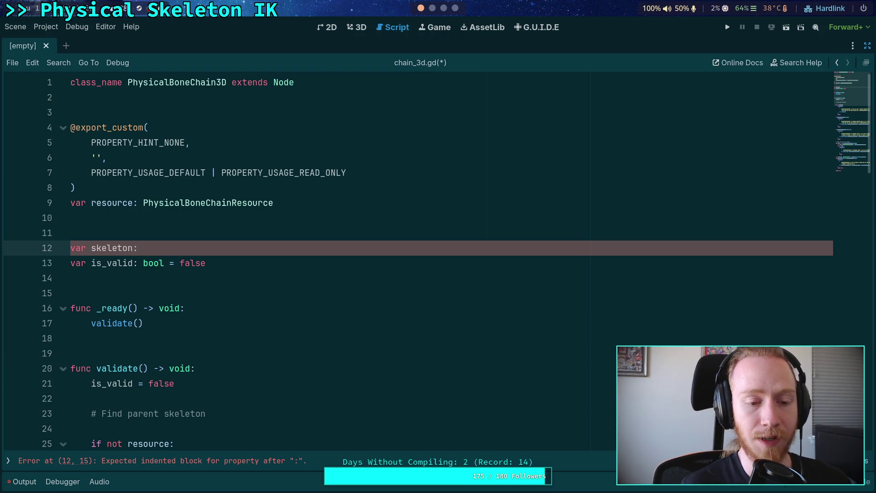
text(Skeleton3)
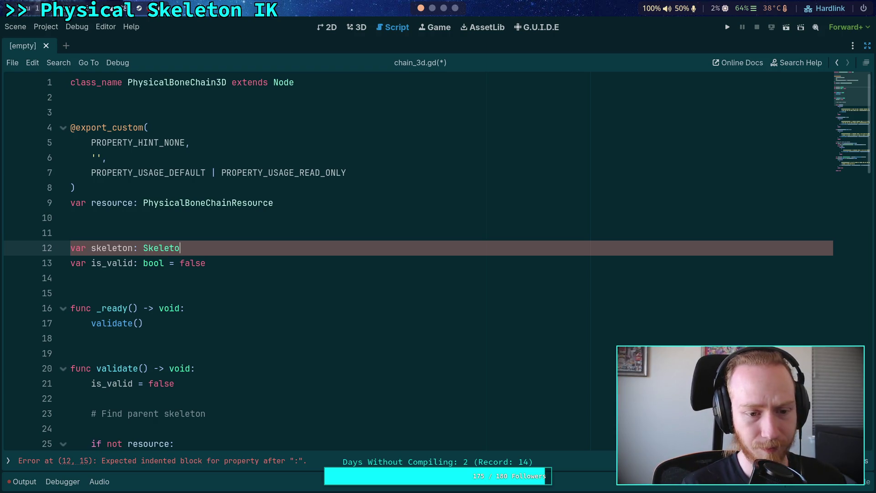
text(D)
click(329, 219)
scroll(329, 224, down, 4)
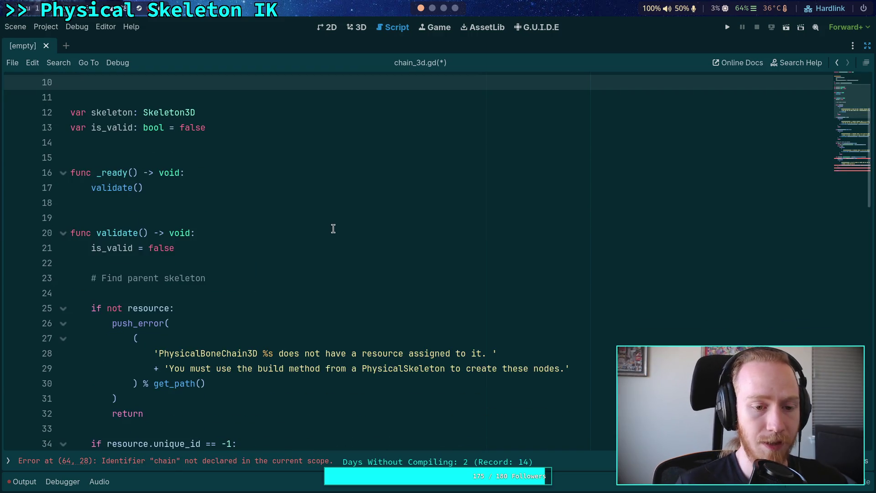
Step: Draft 'var next_parent: Node = get_parent()', then delete it together with the comment
click(288, 229)
key(Return)
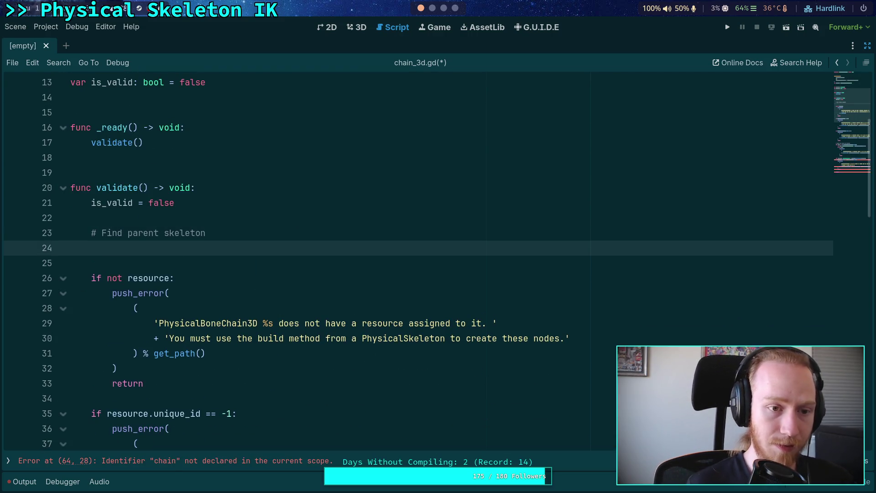
scroll(290, 228, up, 1)
scroll(324, 275, up, 2)
scroll(324, 278, down, 1)
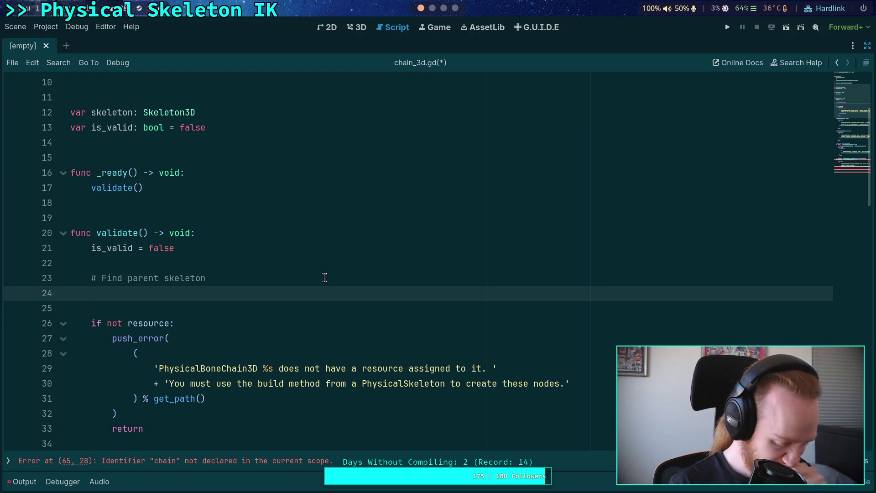
text(var n)
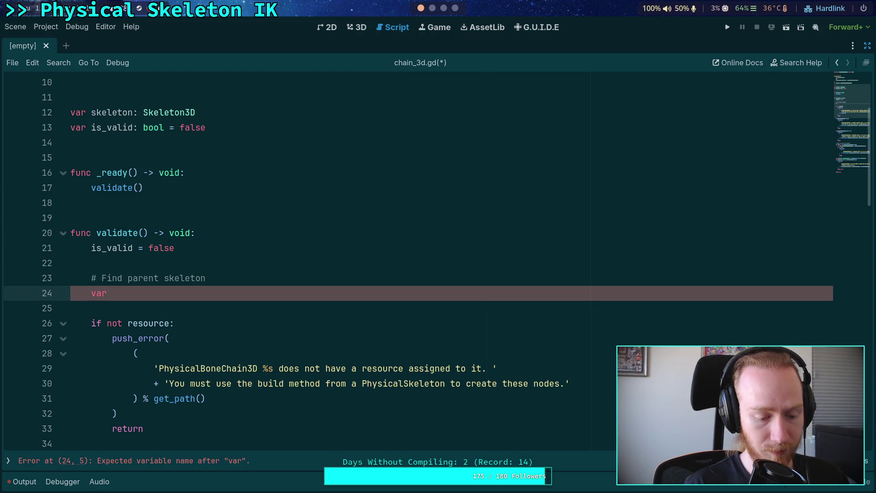
text(ext_parent: )
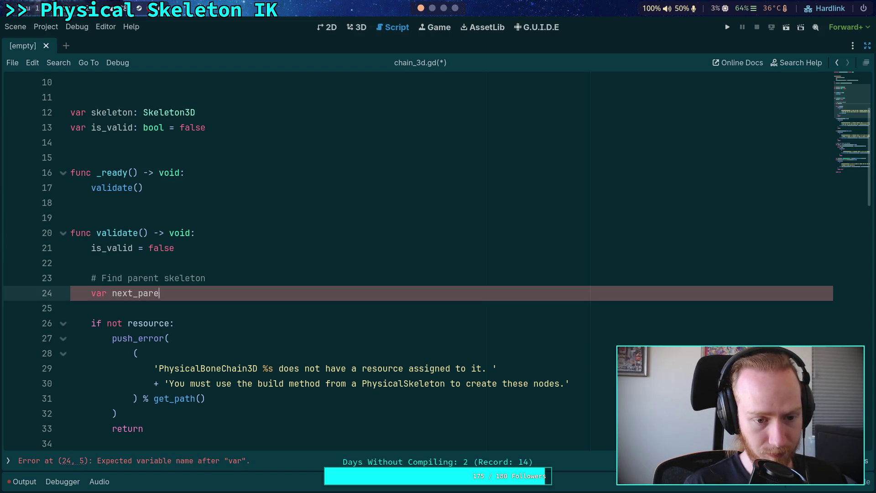
text(Node = )
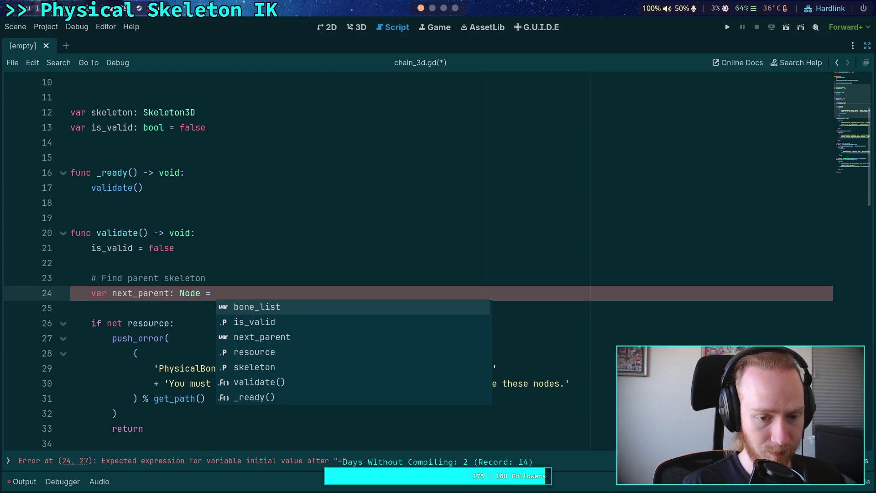
text(get_par)
key(Return)
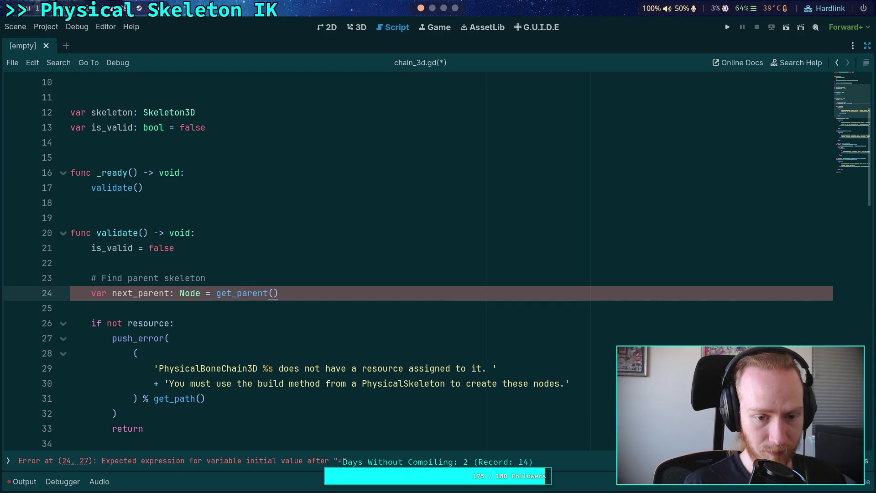
mouse_move(237, 293)
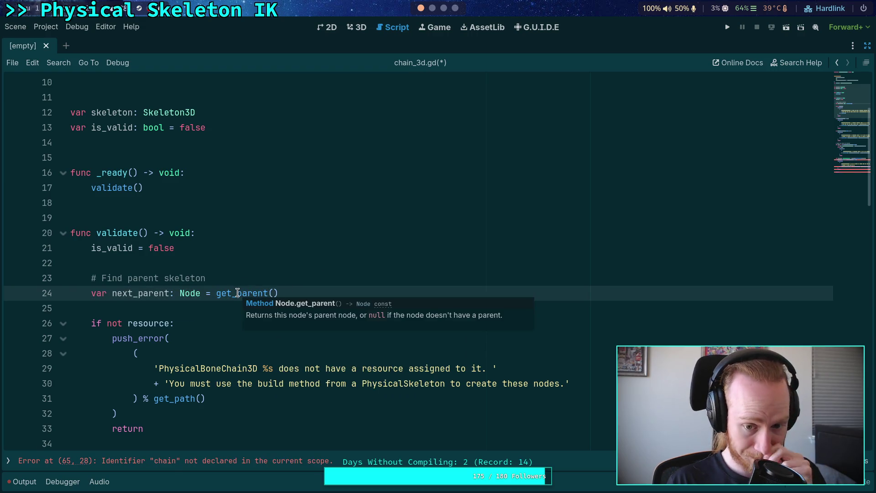
key(Return)
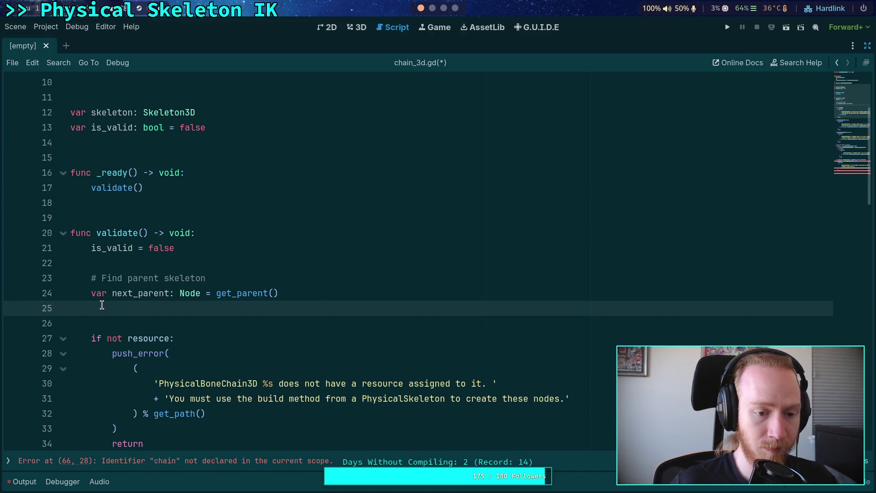
drag(101, 305, 101, 277)
key(BackSpace)
key(BackSpace)
key(BackSpace)
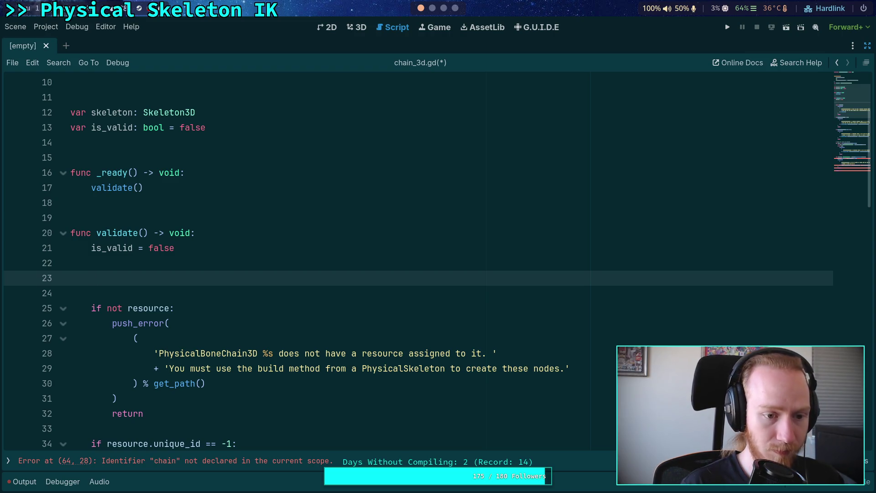
Step: Assign 'skeleton = get_parent() as Skeleton3D' and add an 'if not skeleton:' check
text(skeleton = get_par)
key(Return)
text(as )
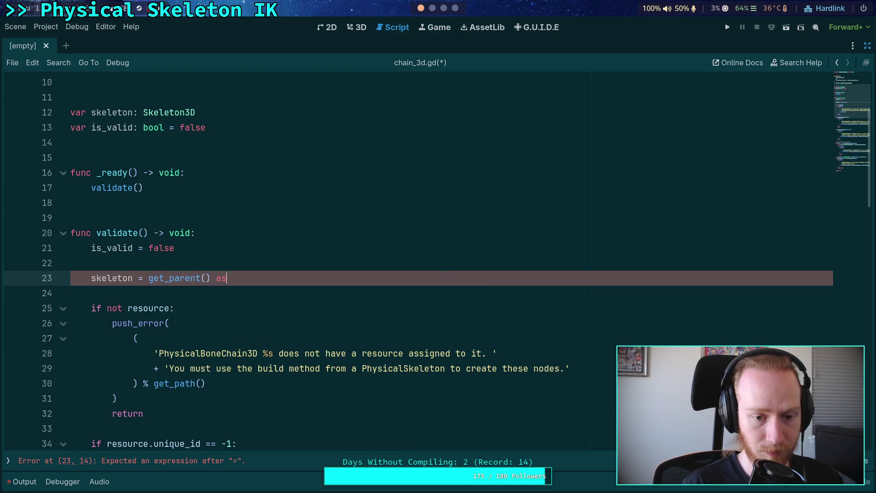
text(Skele)
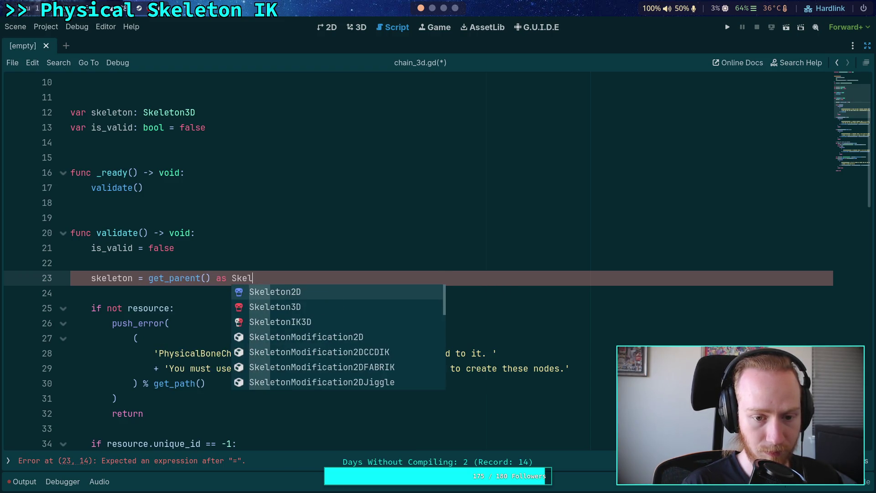
key(Return)
key(Return)
text(if not s)
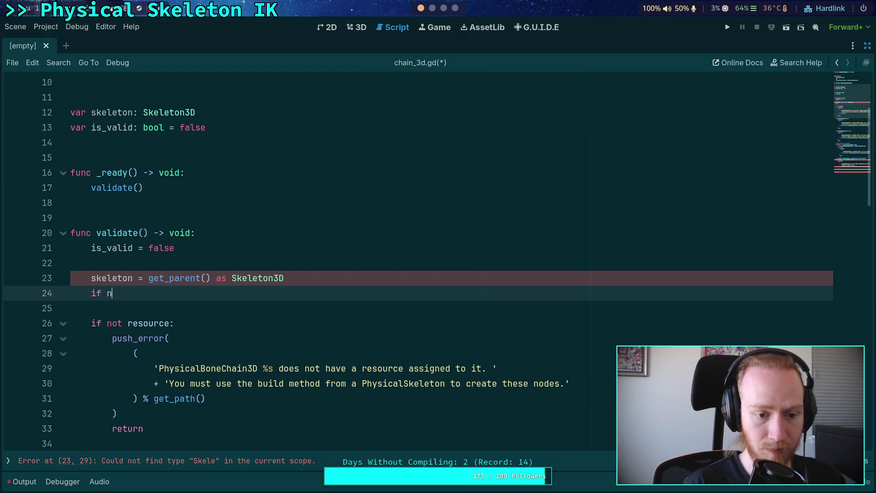
text(keleton:)
key(Return)
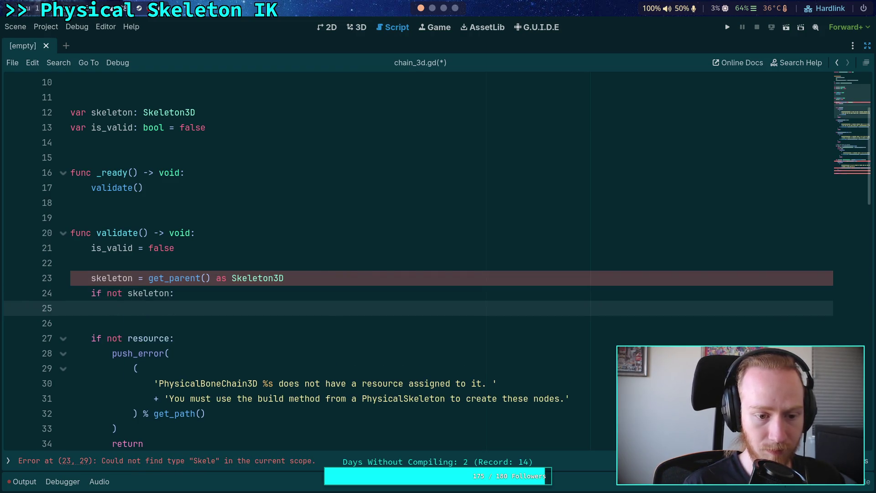
Step: Paste a copy of the push_error/return block under the skeleton check
scroll(100, 277, down, 3)
mouse_move(155, 303)
mouse_down()
mouse_move(133, 231)
mouse_move(115, 230)
mouse_move(144, 308)
mouse_up()
key(ctrl+c)
right_click(127, 268)
click(161, 307)
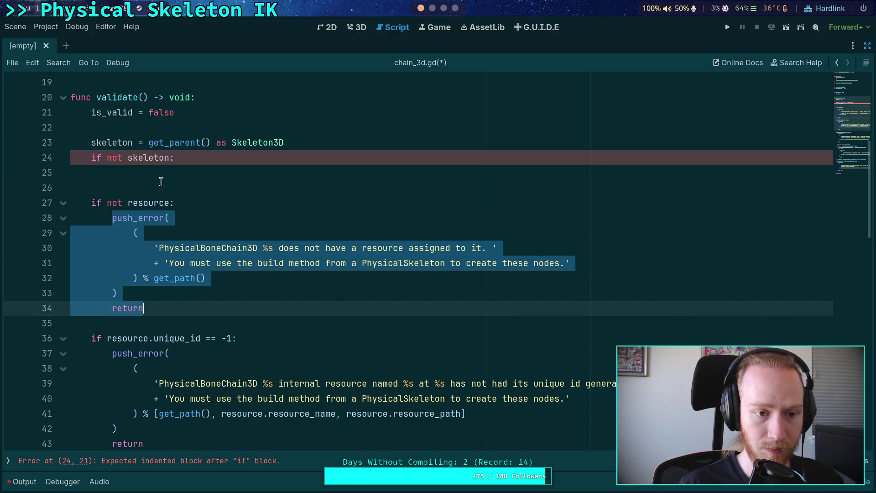
click(174, 170)
key(ctrl+v)
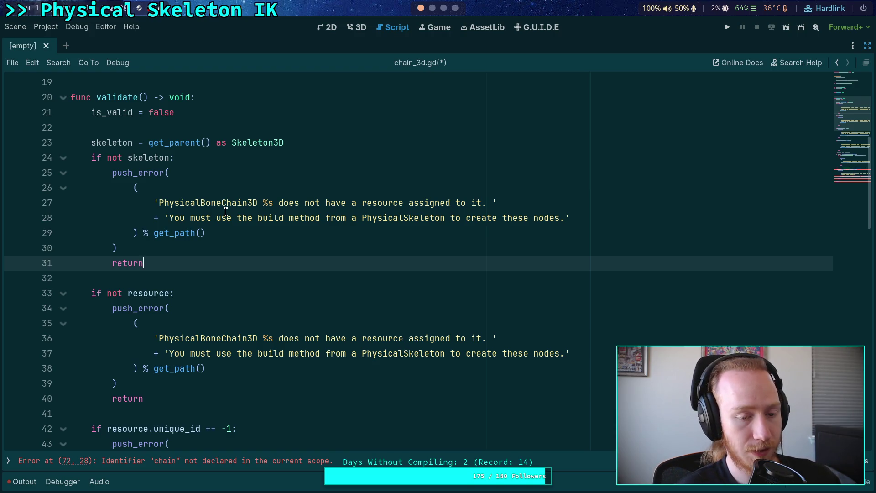
click(318, 132)
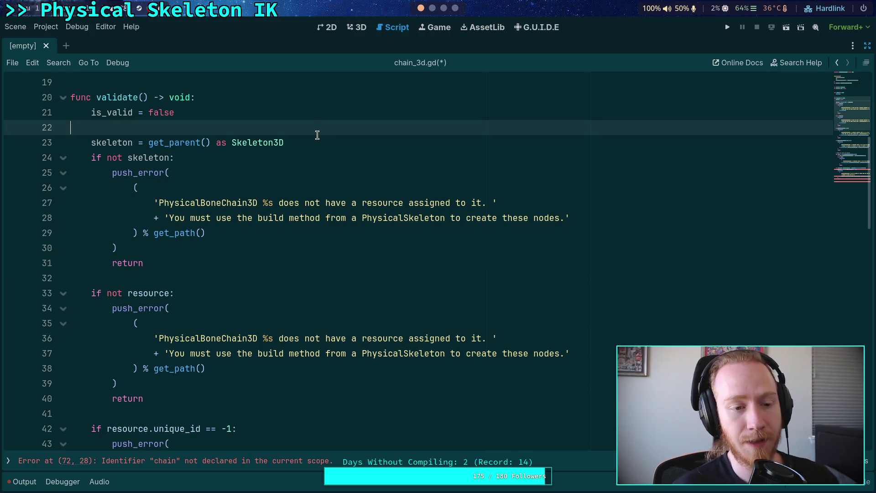
Step: Declare 'var next_parent: Node = get_parent()' and start a 'while true:' loop
key(Return)
text(var )
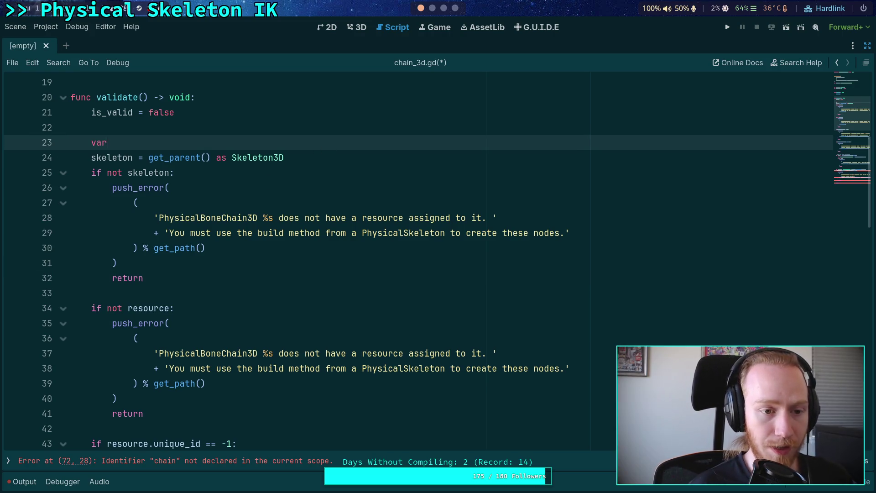
text(next_)
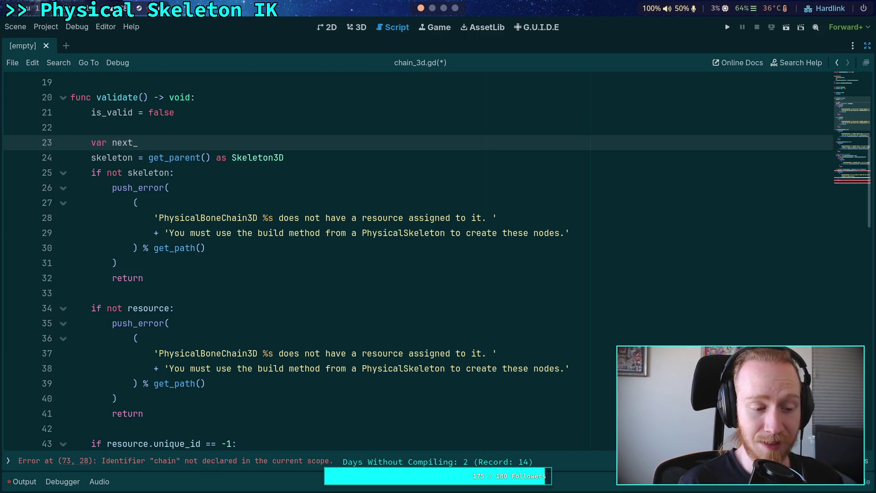
text(paren)
key(BackSpace)
key(BackSpace)
text(ent: )
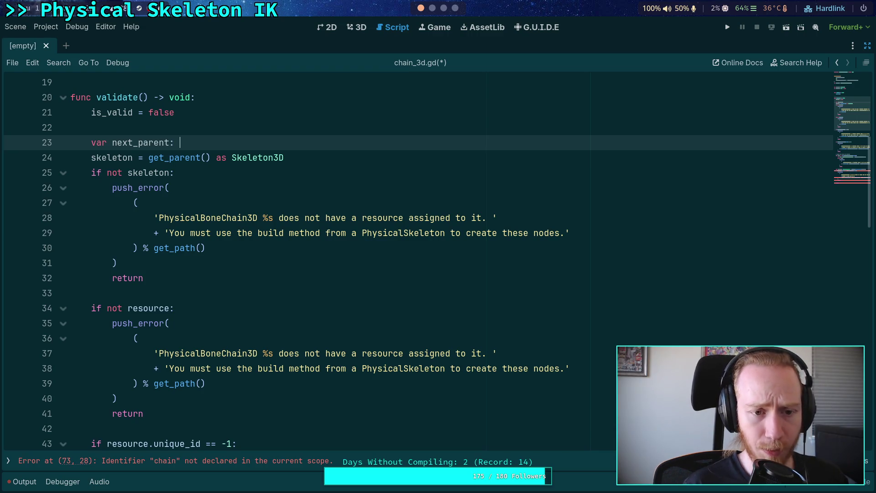
text(N)
key(BackSpace)
text(Node = get_parent)
key(Return)
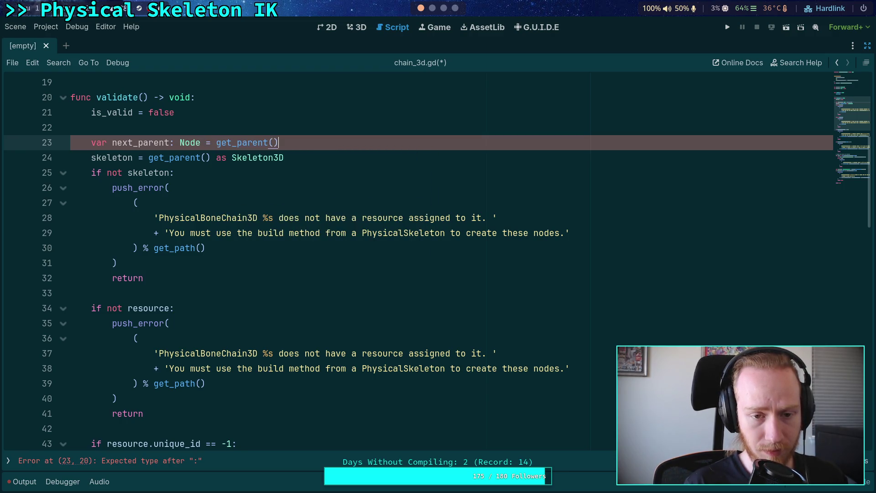
key(Return)
text(while )
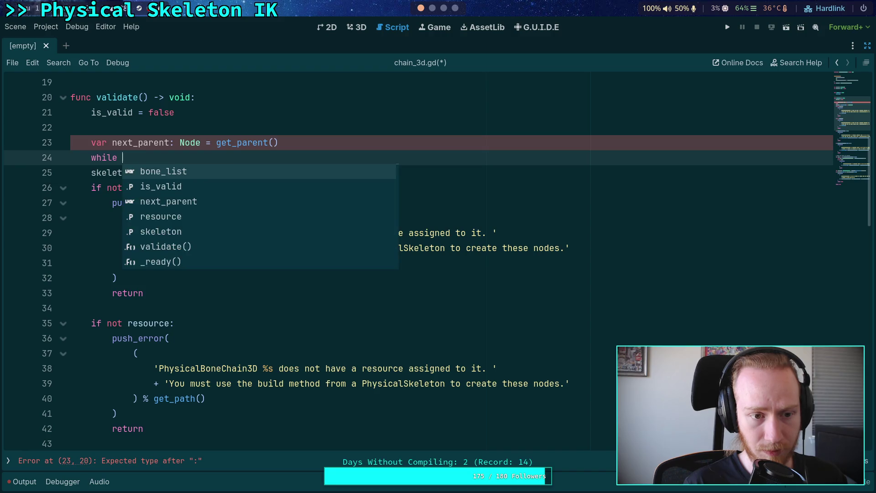
text(true:)
Step: Inside the loop, add 'if next_parent is Skeleton3D:' setting skeleton = next_parent, then break
key(Return)
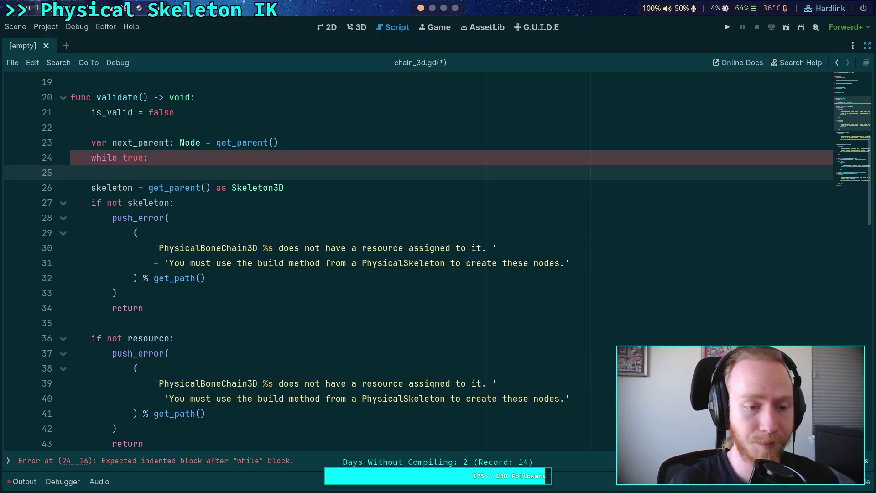
key(Tab)
text(if e)
key(BackSpace)
text(next_parent )
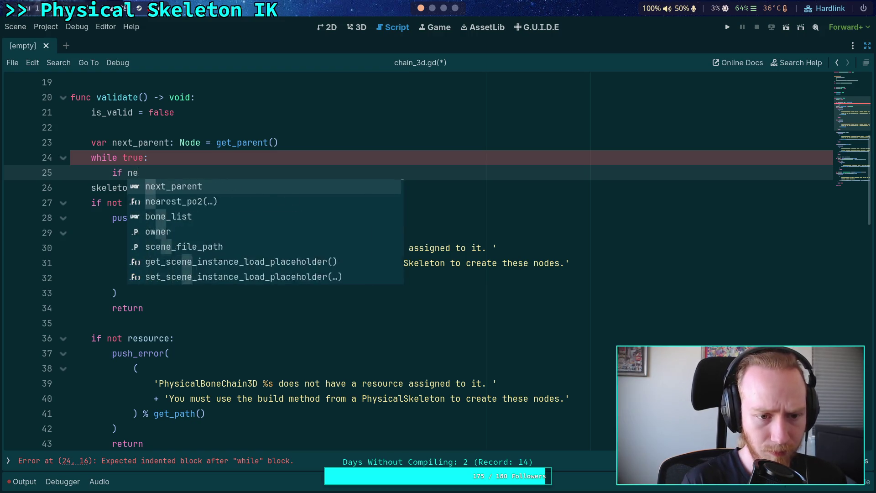
text(is Ske)
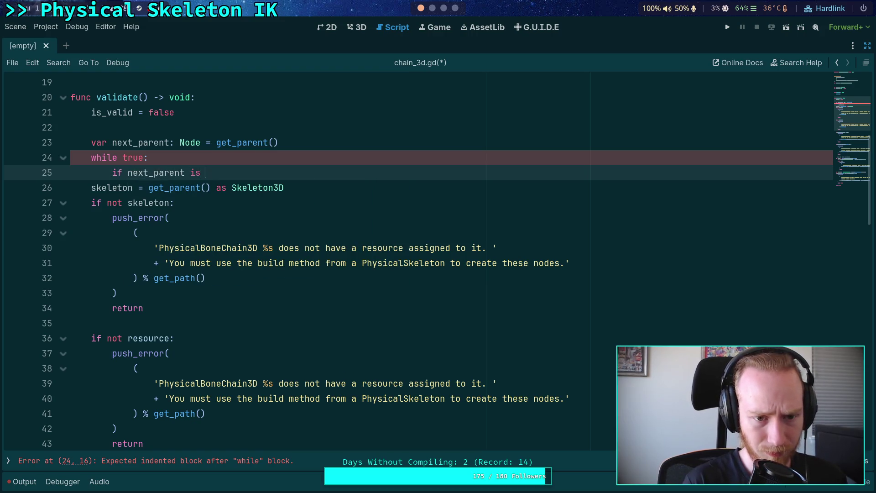
key(Down)
key(Return)
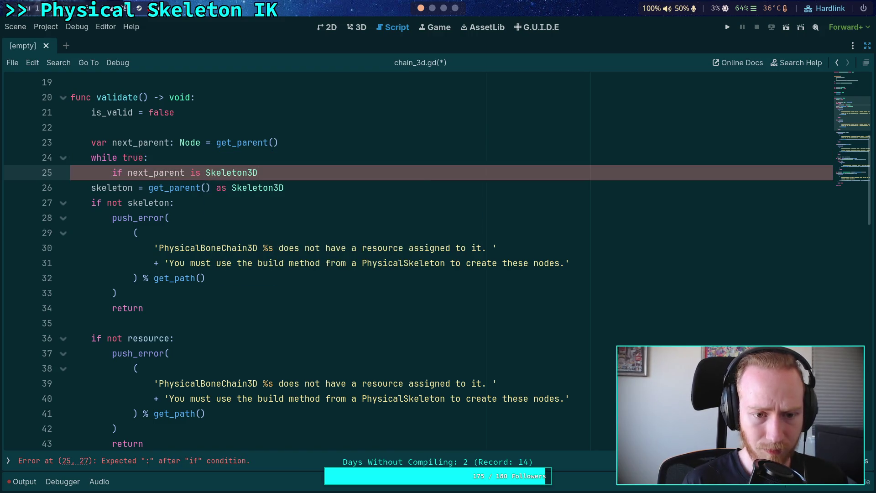
text(:)
key(Return)
text(ske)
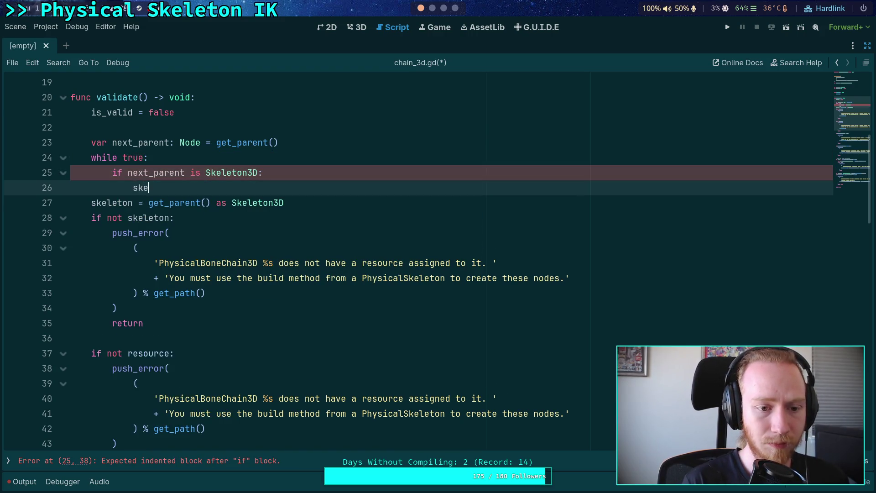
key(Return)
text(nex)
key(Return)
key(Return)
text(break)
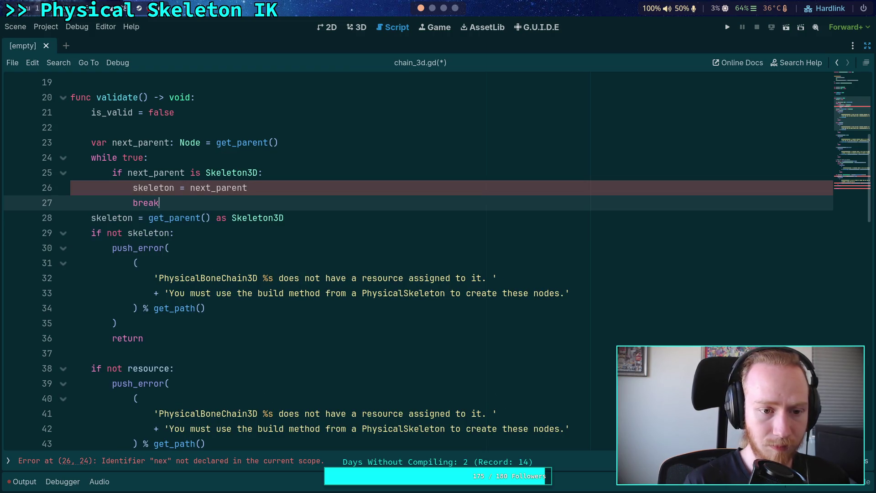
click(294, 132)
key(Return)
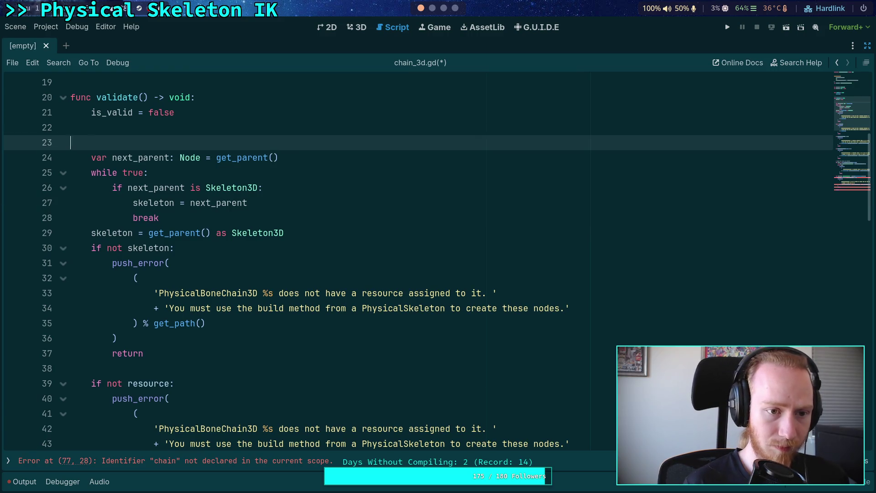
Step: Add 'skeleton = null' on the empty line at the start of validate()
key(Up)
key(Tab)
text(ske)
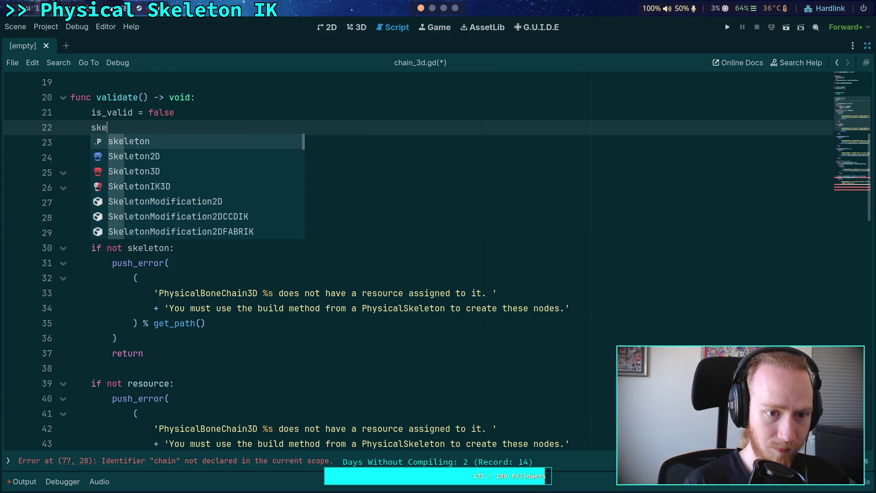
key(Return)
text(= nu)
key(Return)
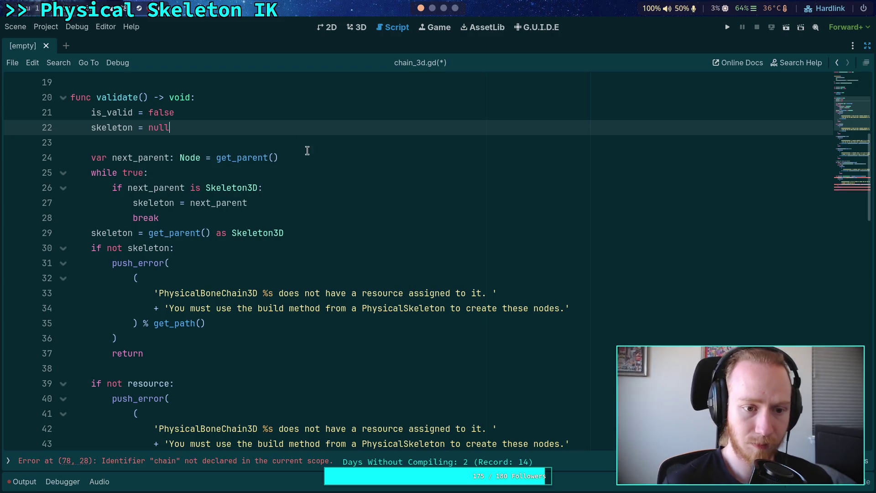
Step: Change the loop condition from true to 'while next_parent != null'
click(287, 204)
click(303, 215)
key(Return)
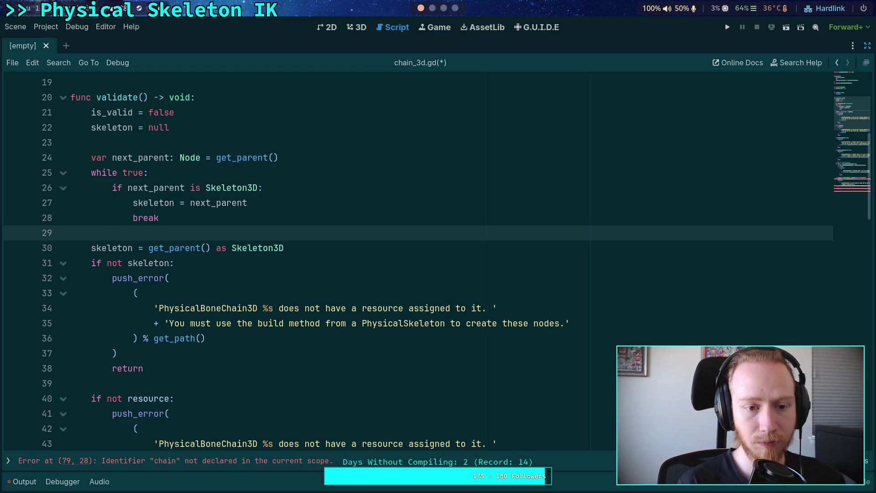
text(if not)
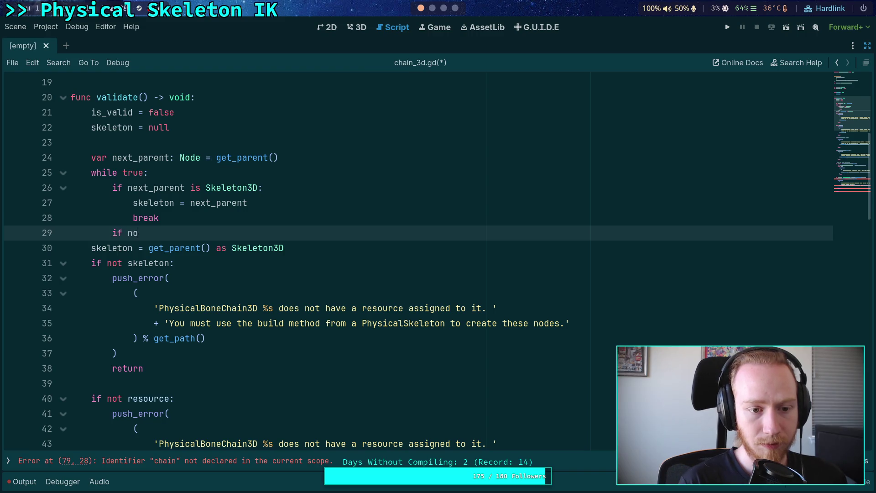
double_click(137, 178)
text(next_parent !)
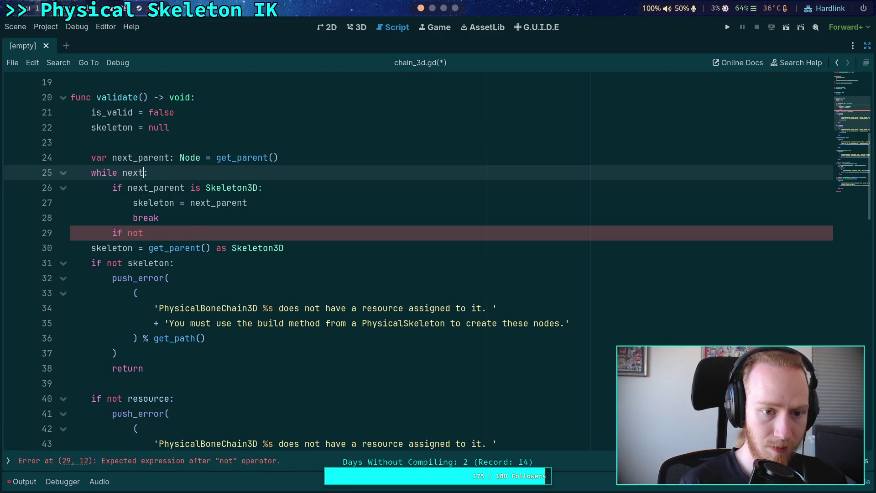
text(= null)
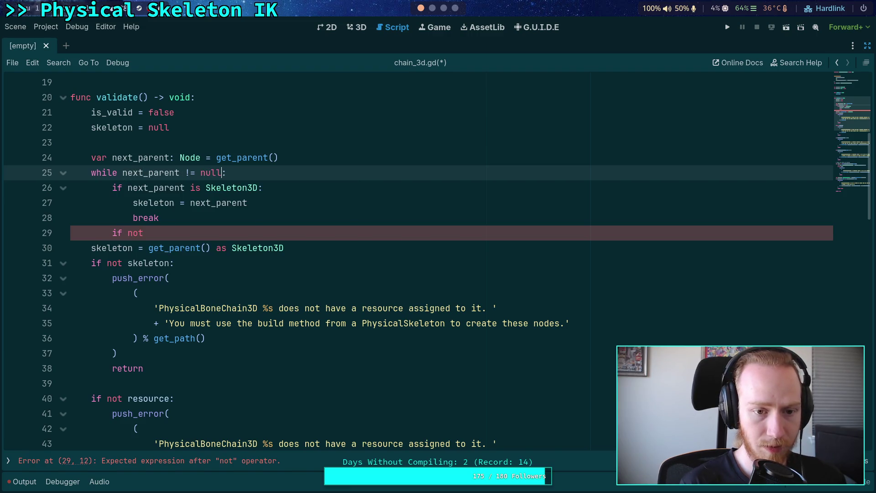
Step: Replace the unfinished 'if not' line with 'next_parent = next_parent.get_parent()'
drag(171, 227, 112, 233)
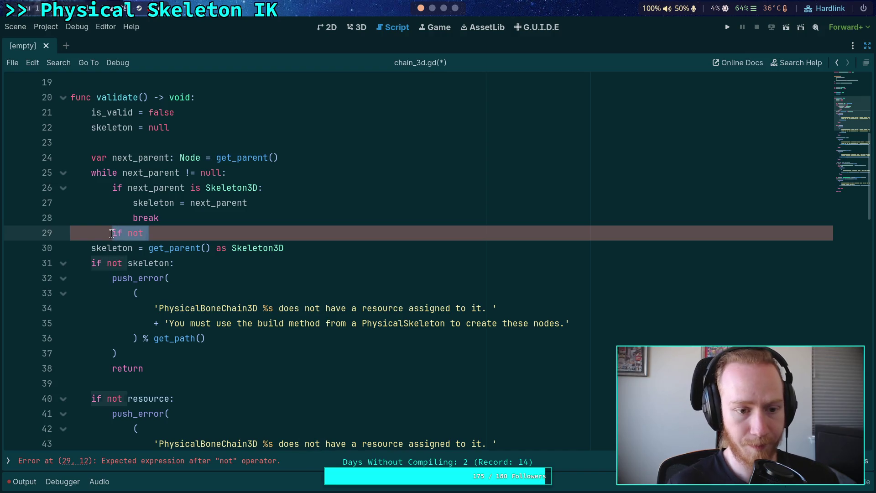
text(next)
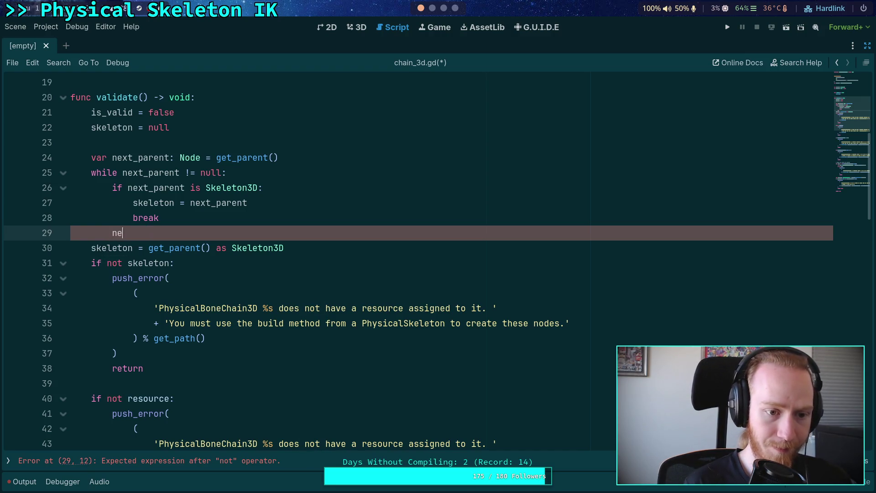
key(Return)
text(next)
key(Return)
text(.get_par)
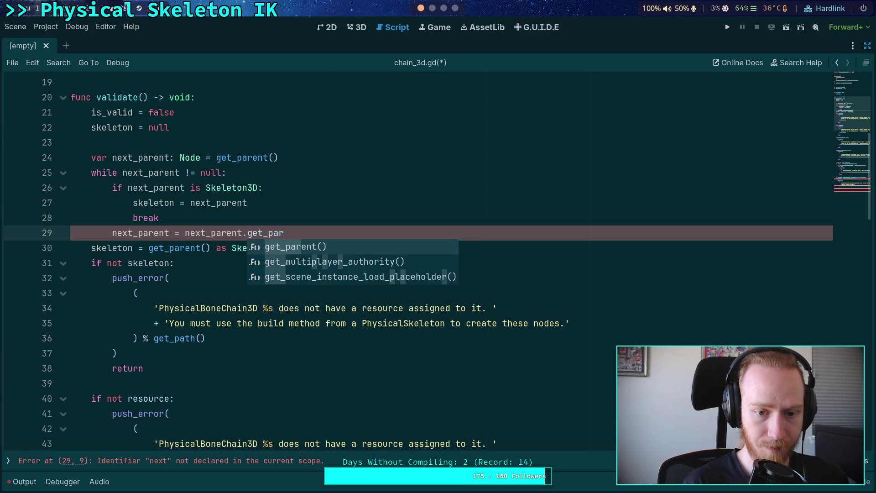
key(Return)
key(Return)
Step: Delete the old line that cast the direct parent to Skeleton3D
drag(316, 262, 306, 247)
key(BackSpace)
click(280, 372)
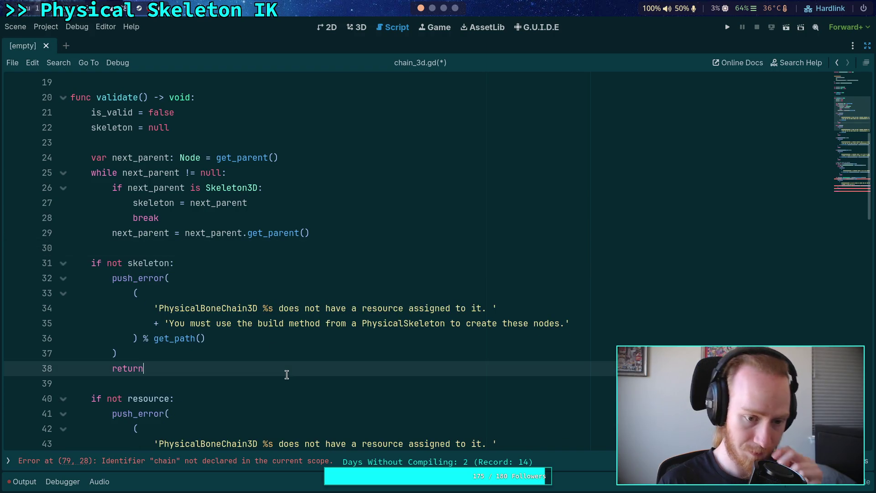